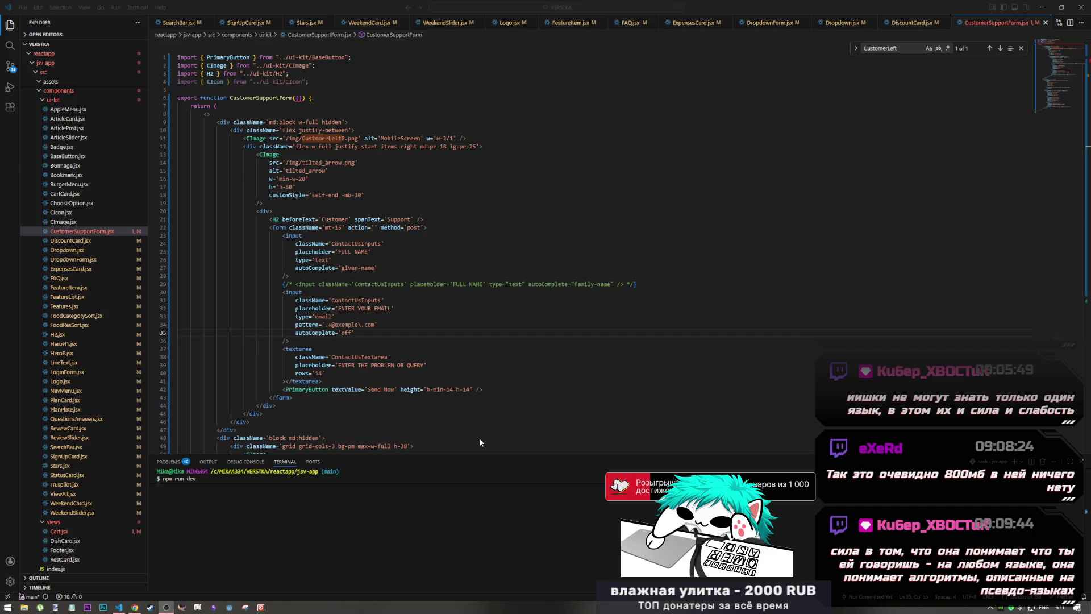
- Open a new Chrome tab at the SourceCraft address and delete its day-01 repository part
left_click(134, 607)
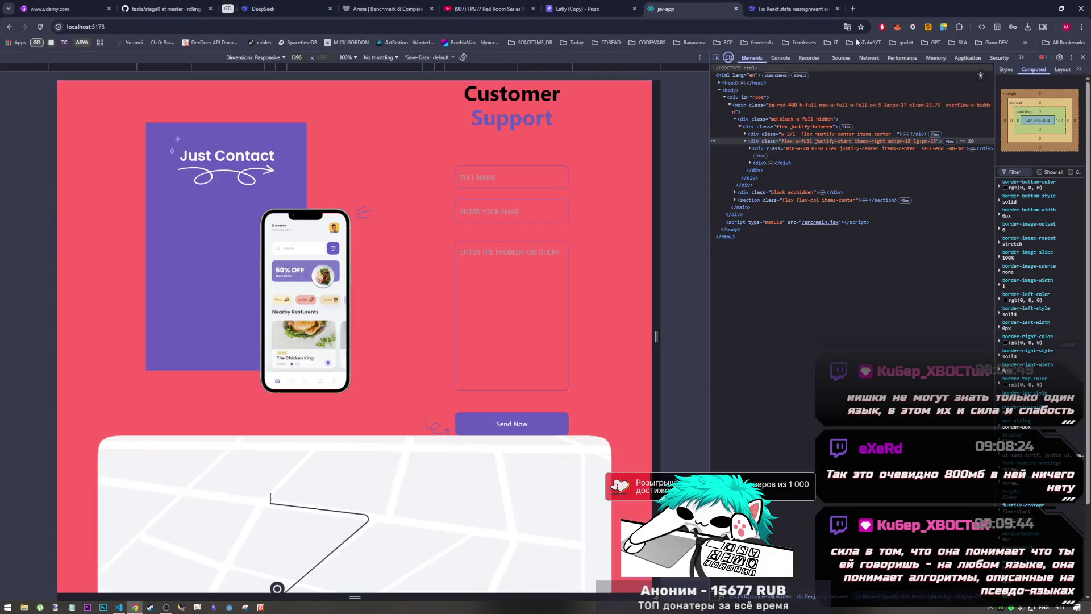
left_click(852, 8)
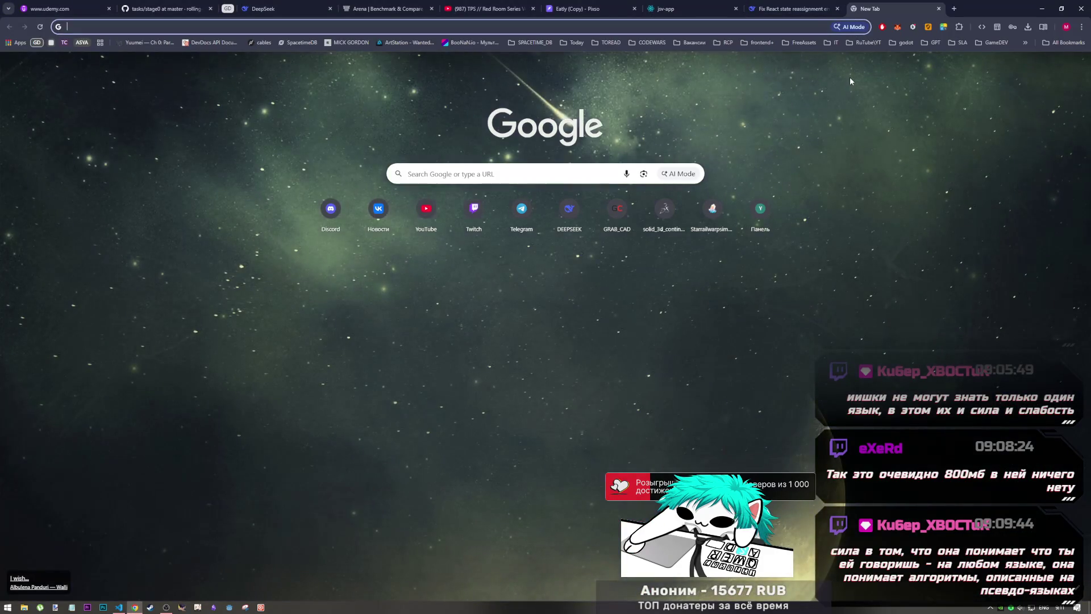
type("source")
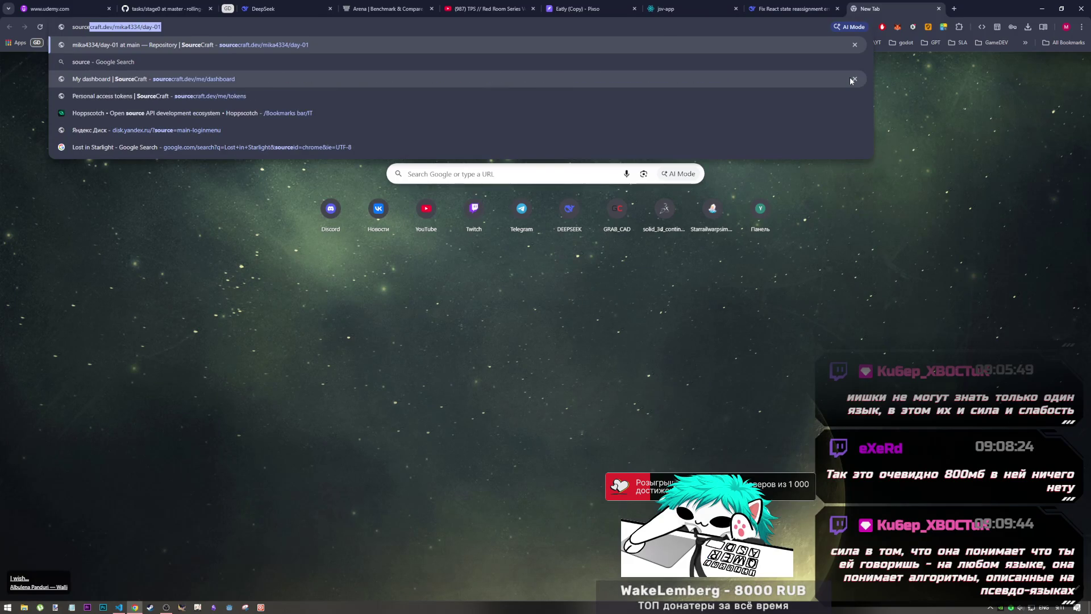
key("Return")
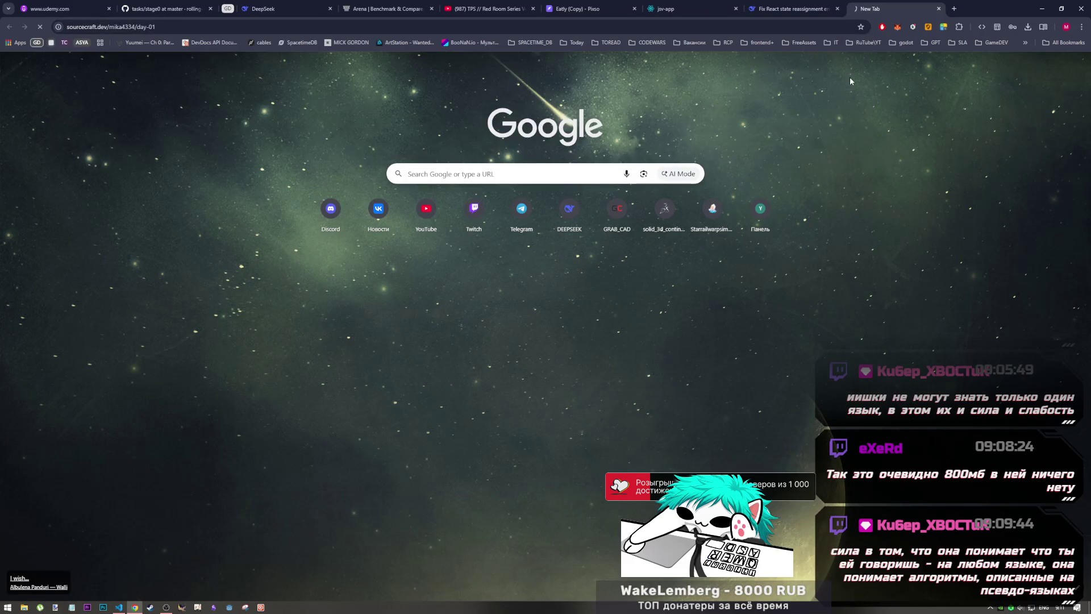
left_click_drag(175, 26, 156, 27)
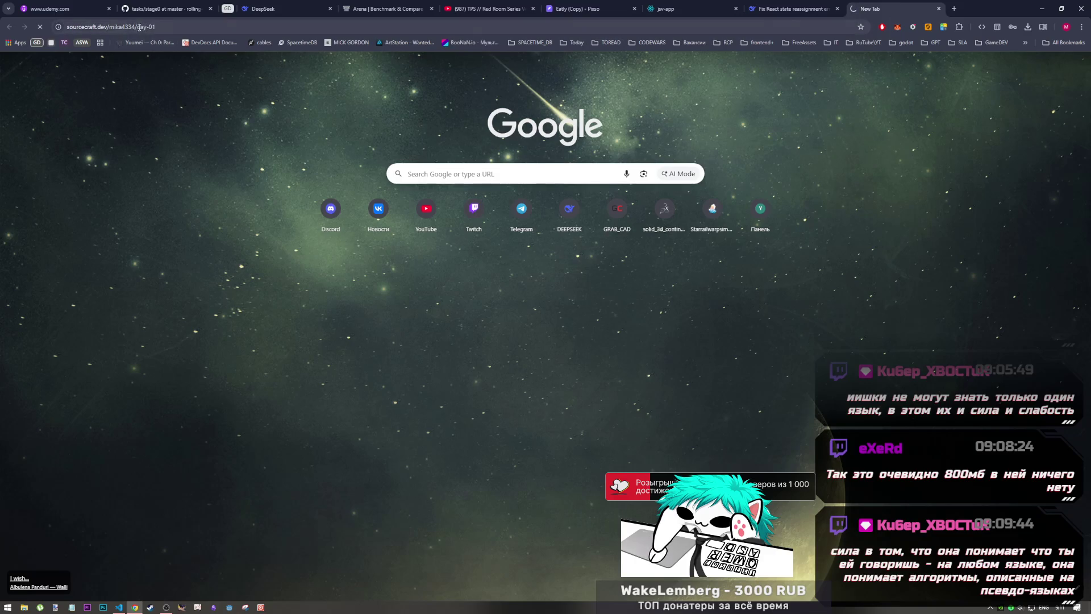
key("BackSpace")
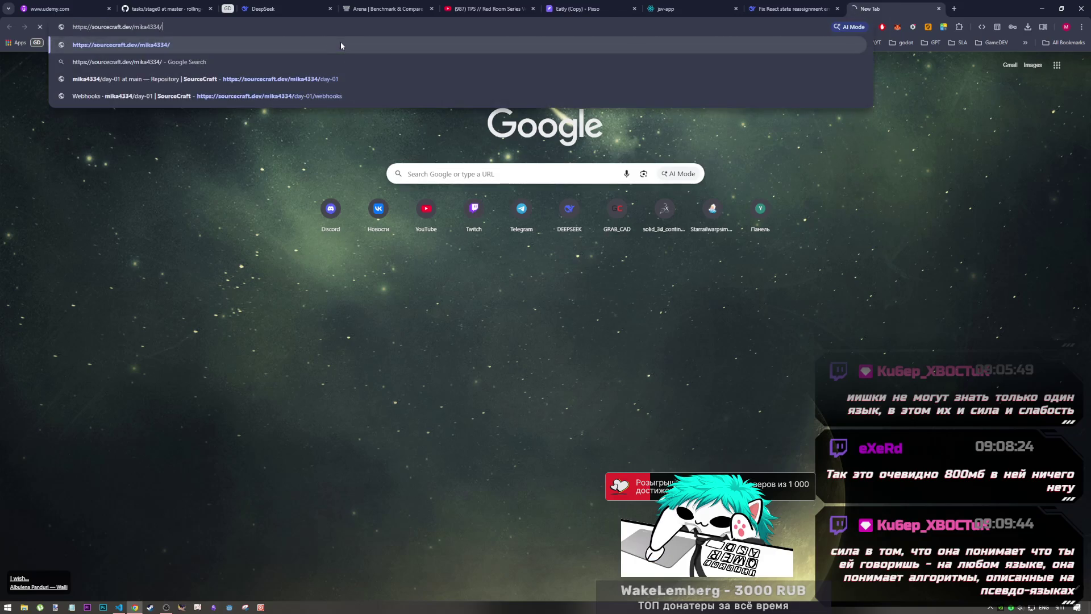
- Load the SourceCraft landing page, scroll through its Code Assistant demo, then go to the DeepSeek tab
key("Return")
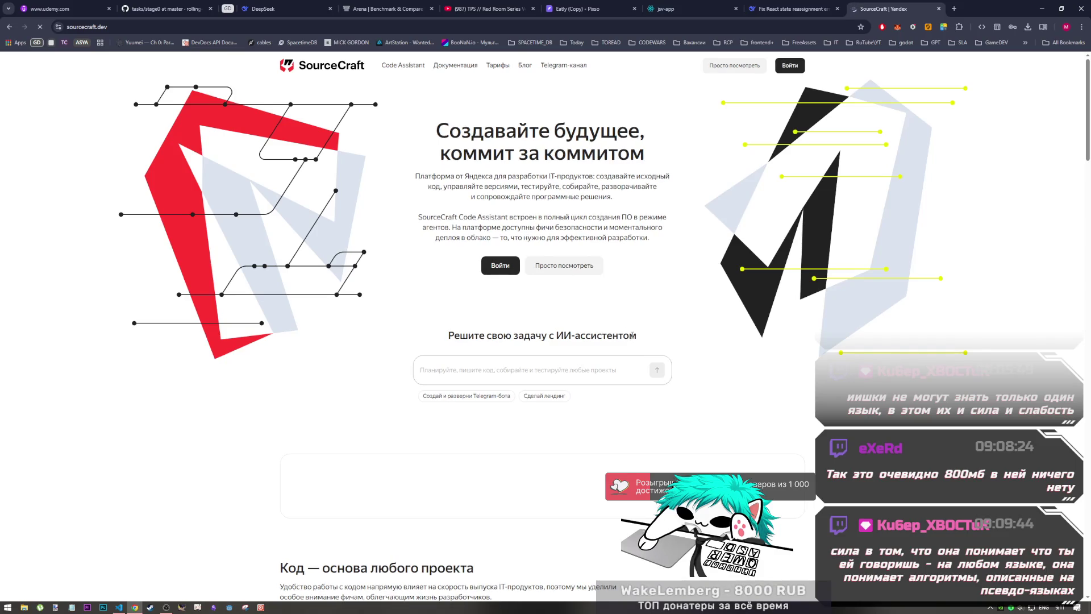
mouse_move(632, 335)
left_mouse_down()
mouse_move(523, 336)
mouse_move(564, 336)
left_mouse_up()
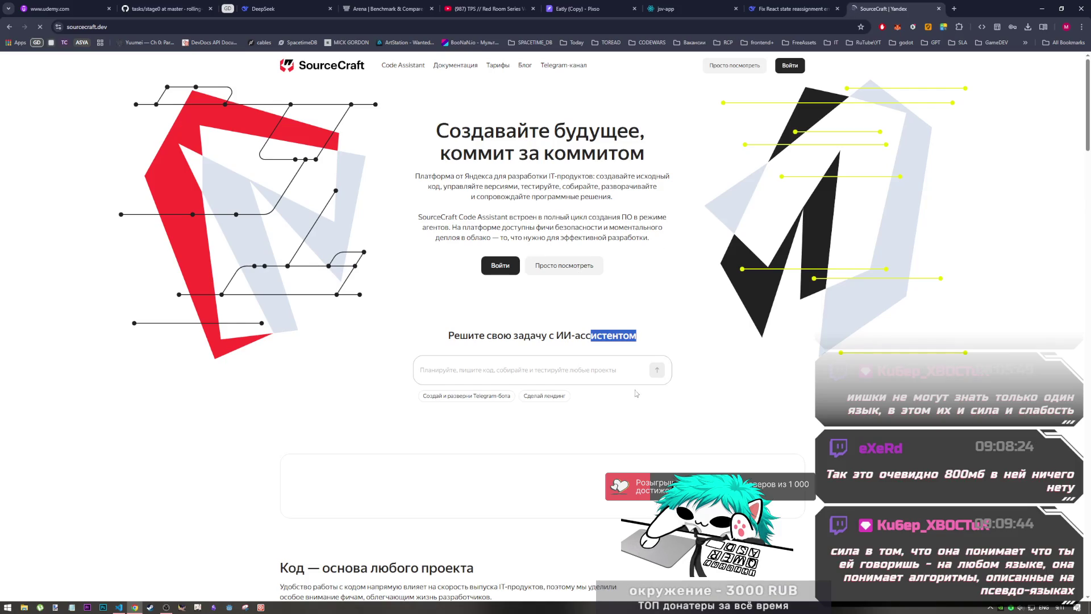
scroll(547, 352, "down", 5)
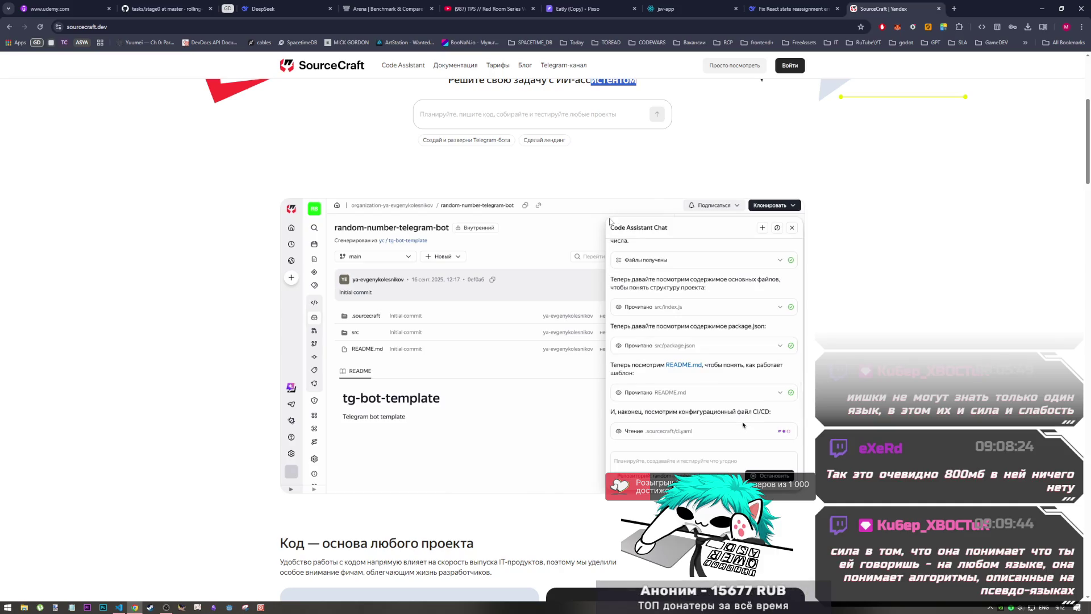
scroll(635, 279, "down", 3)
scroll(635, 279, "up", 2)
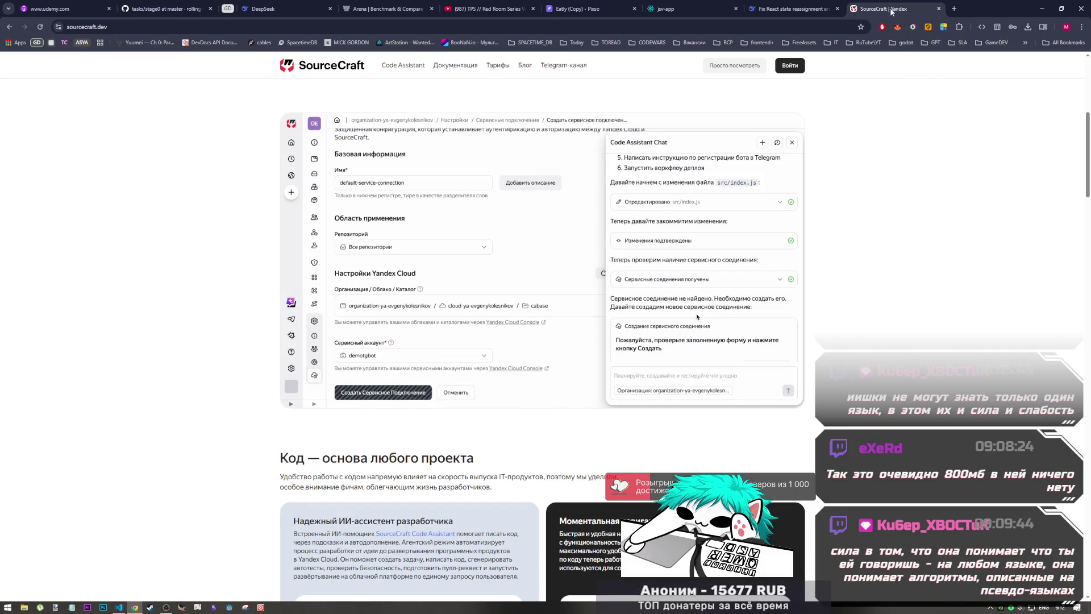
left_click(805, 8)
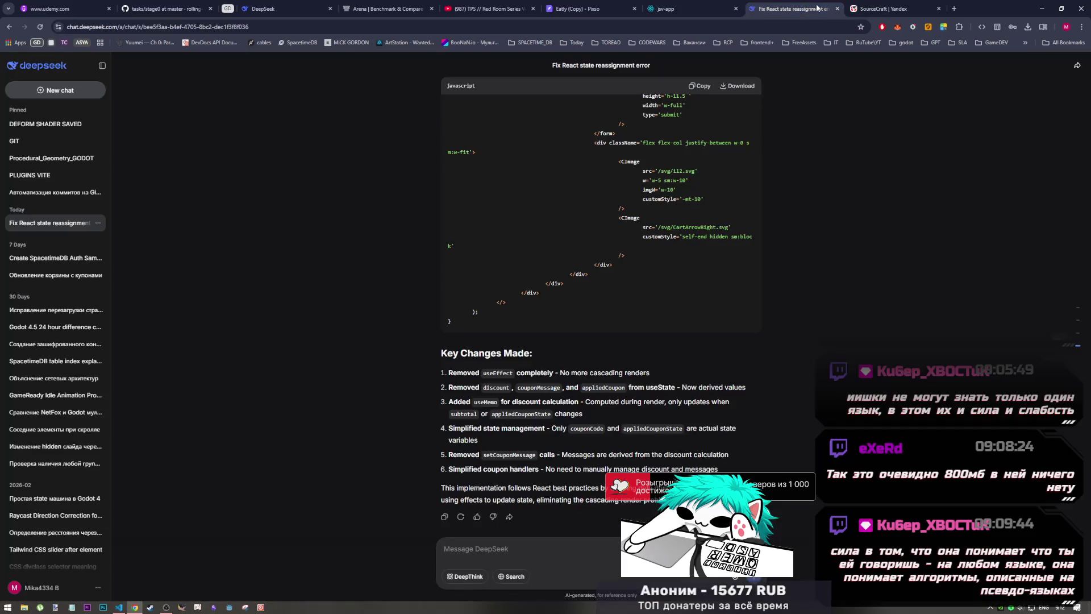
- Close the SourceCraft tab and end up back in VS Code
middle_click(884, 7)
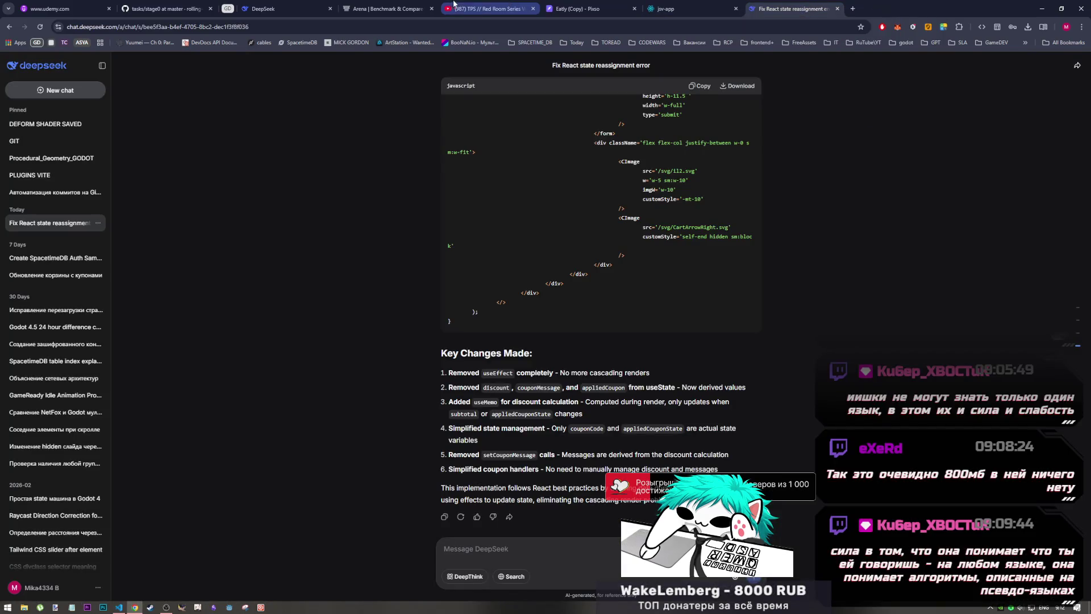
left_click(118, 607)
left_click(135, 607)
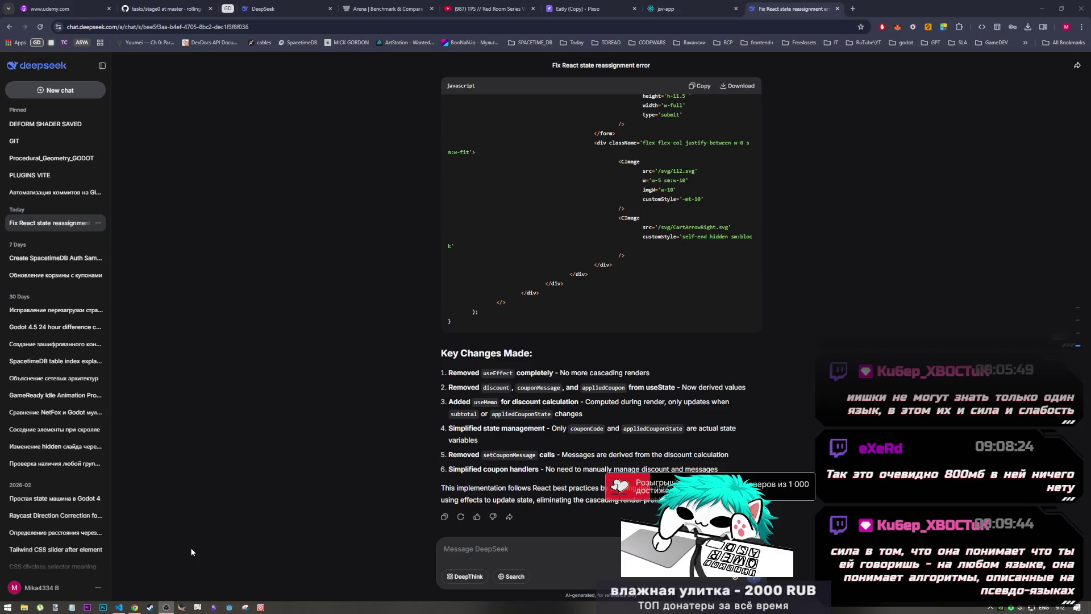
left_click(119, 607)
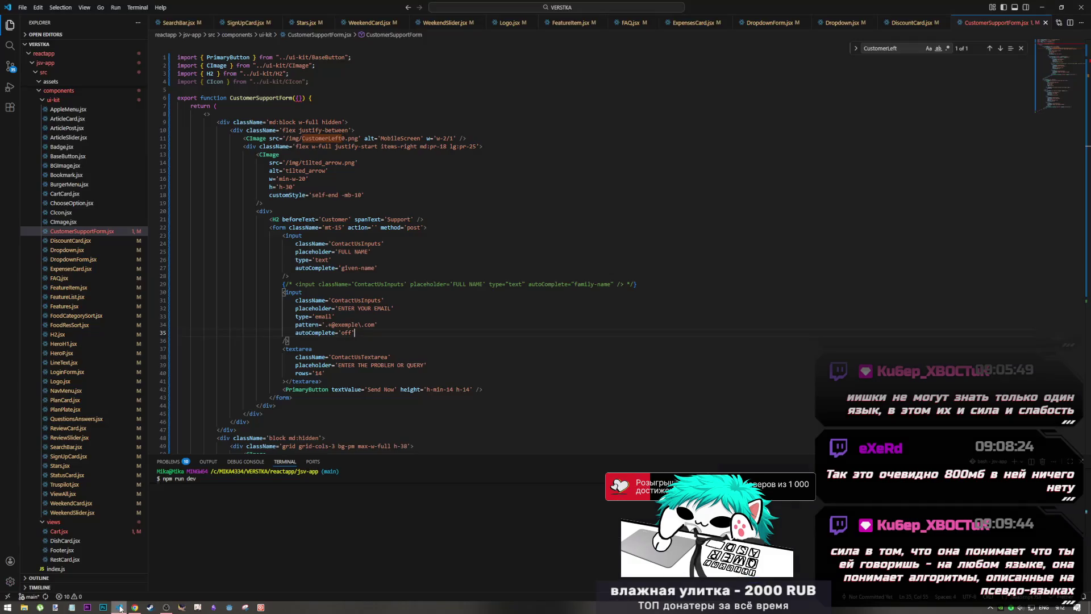
- Replay the 'TPS // Red Room Series Vol.01' YouTube mix from the start, then return to VS Code
left_click(136, 607)
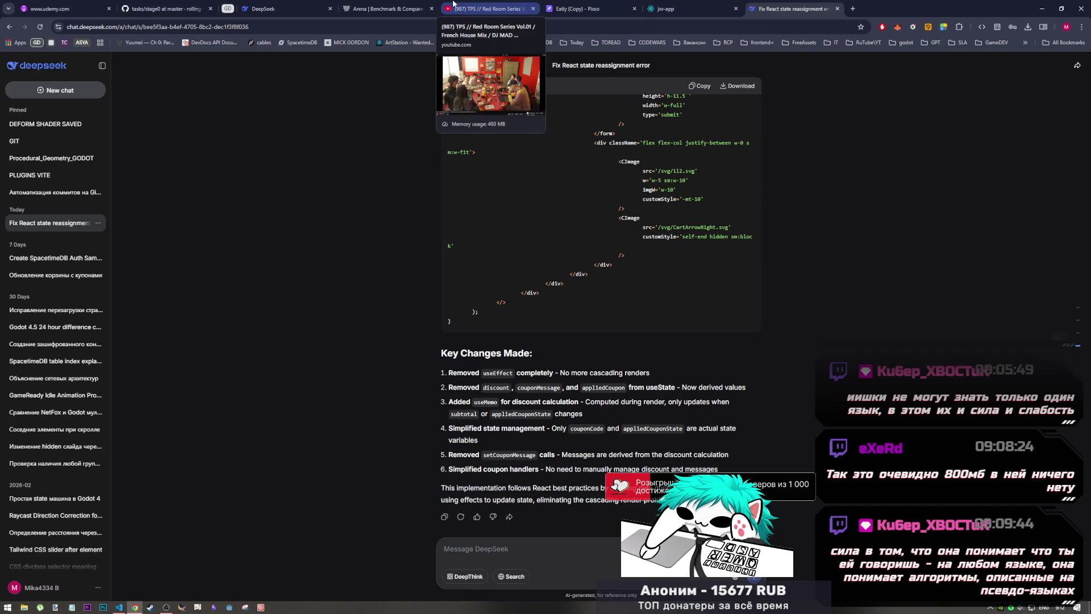
left_click(486, 8)
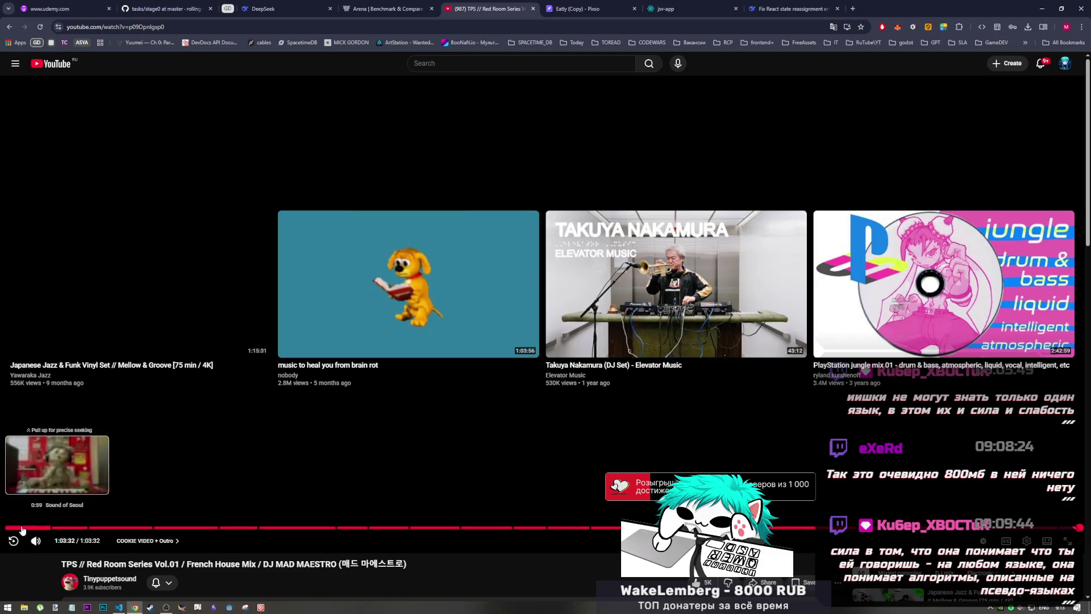
left_click(4, 532)
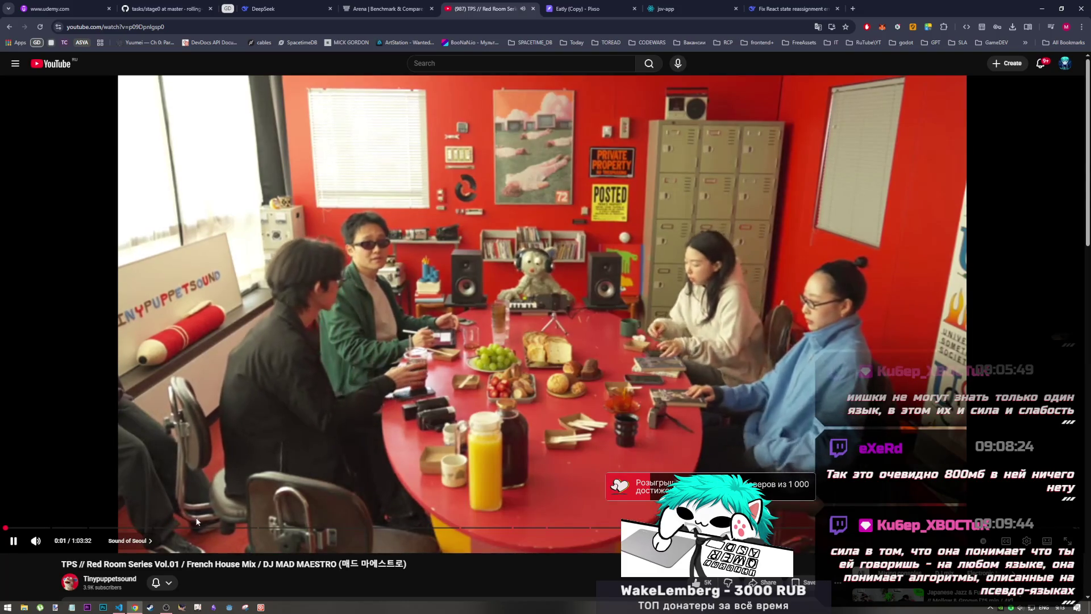
key("alt+Tab")
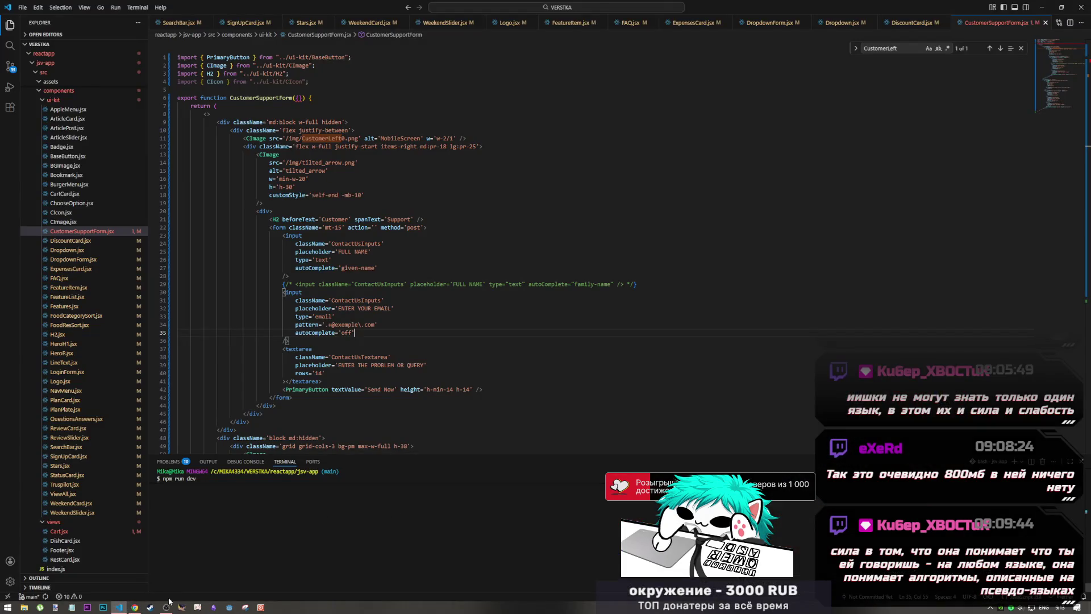
left_click(166, 607)
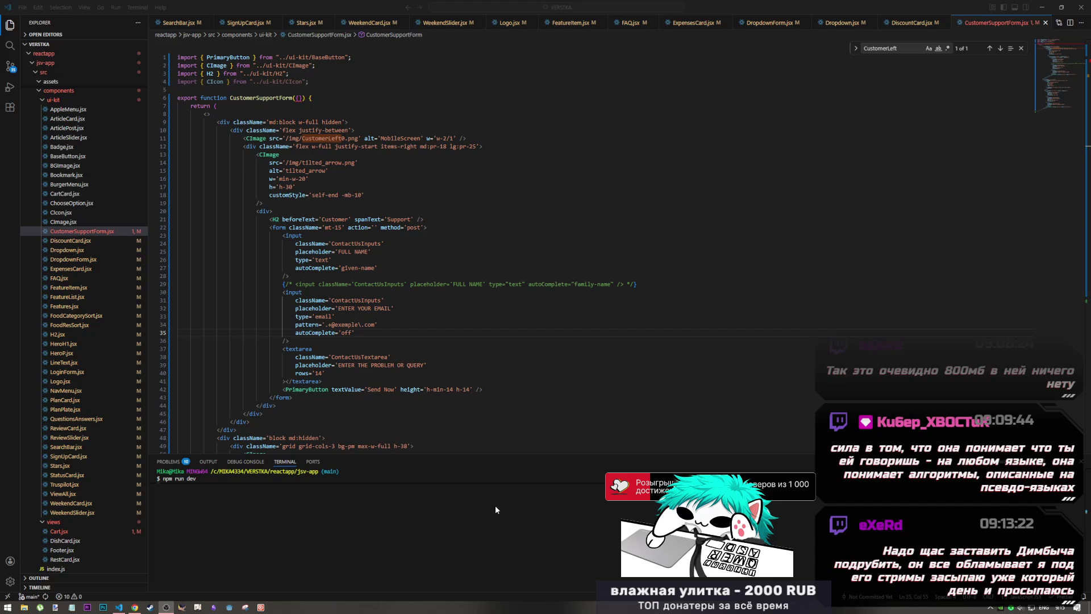
- Review the name and email input attributes on lines 26–35, then switch to Chrome
left_click(119, 607)
left_click(435, 415)
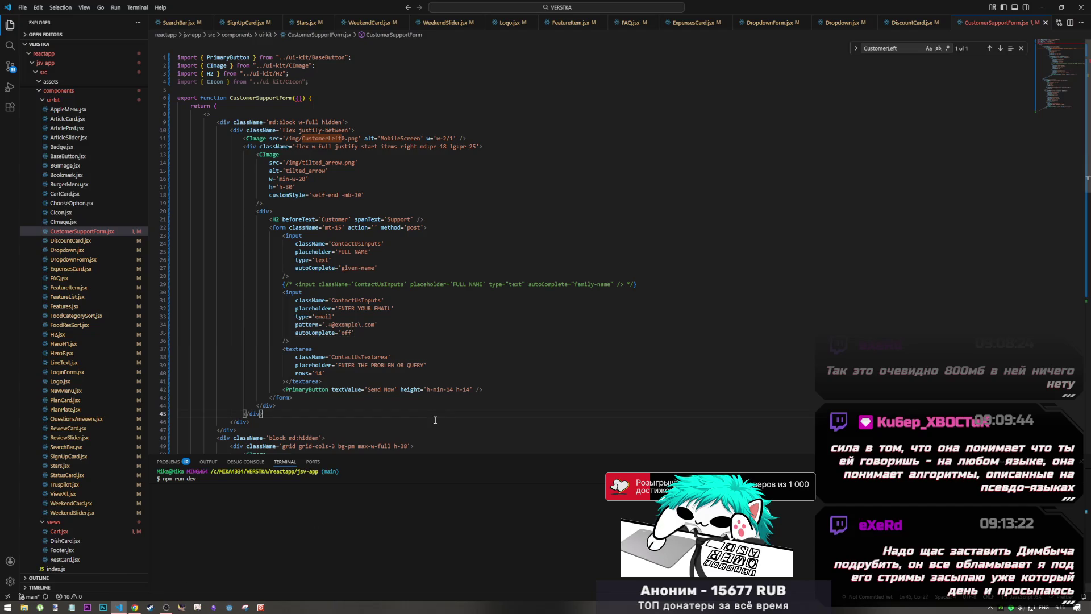
mouse_move(355, 332)
left_mouse_down()
mouse_move(292, 298)
mouse_move(341, 319)
left_mouse_up()
left_click(383, 315)
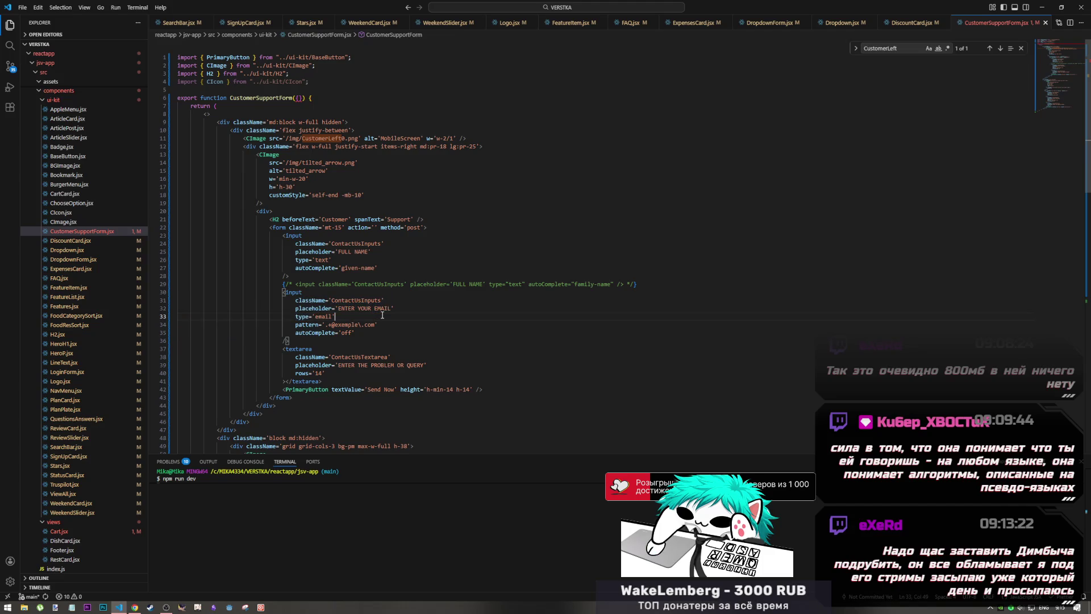
left_click(359, 262)
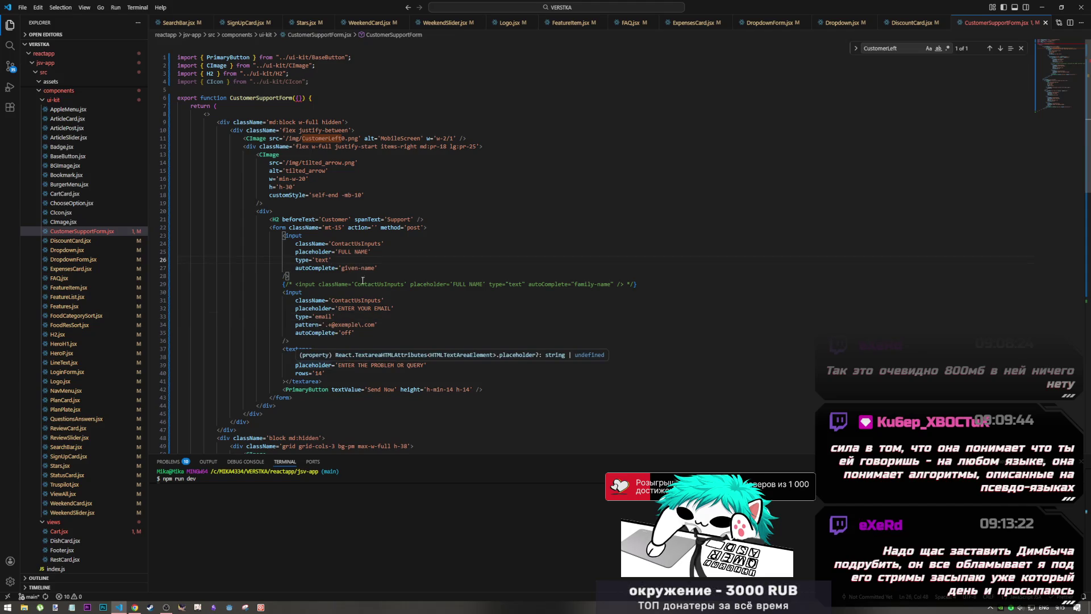
key("alt+Tab")
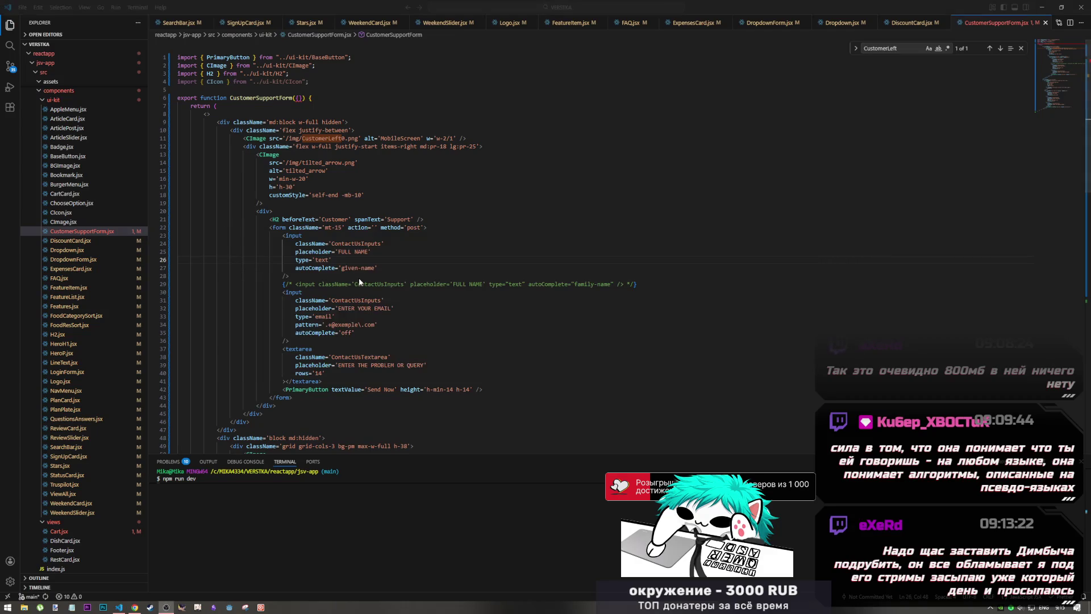
key("alt+Tab")
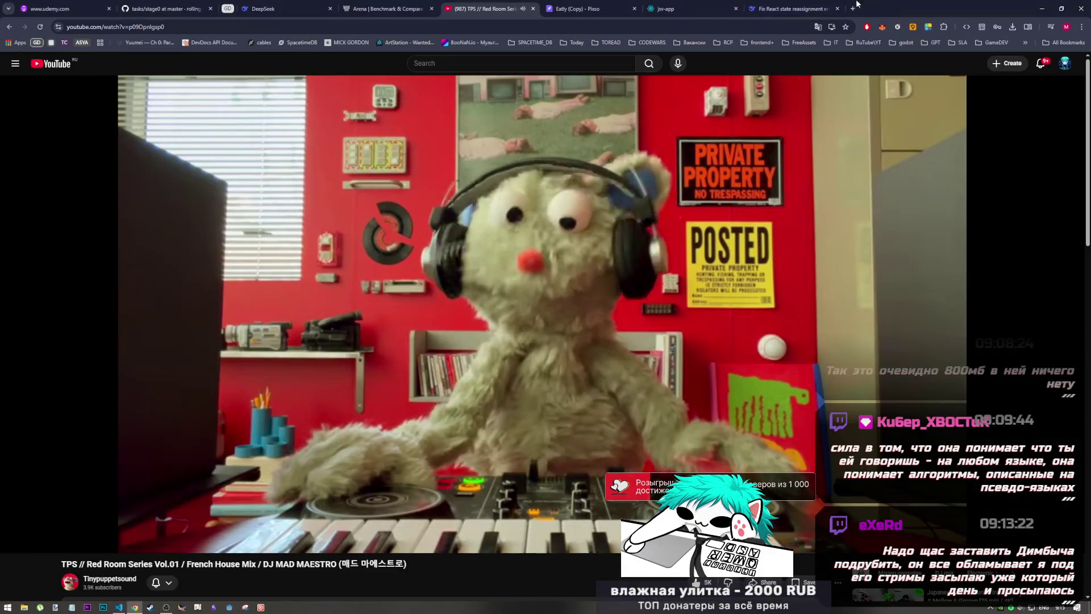
- Inspect the map image on the Customer Support page in DevTools, then go back to VS Code
left_click(730, 9)
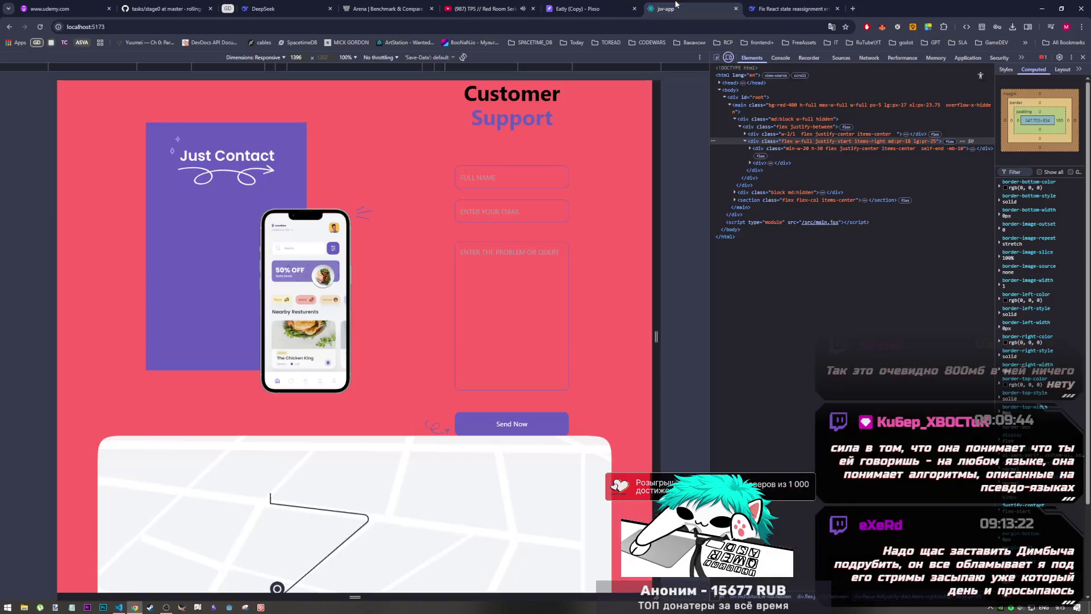
key("ctrl+shift+c")
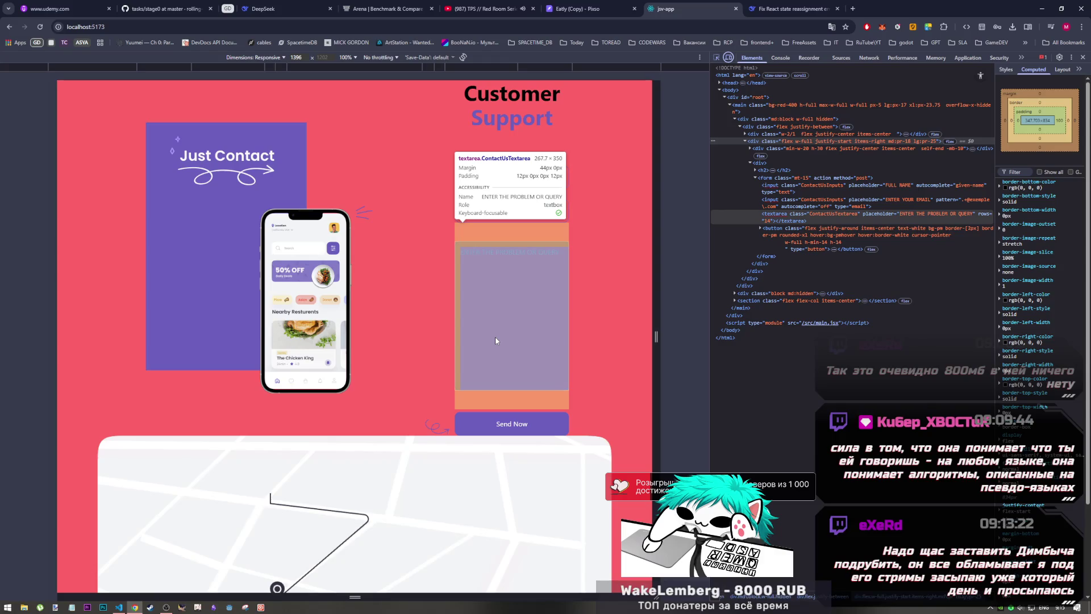
left_click(194, 540)
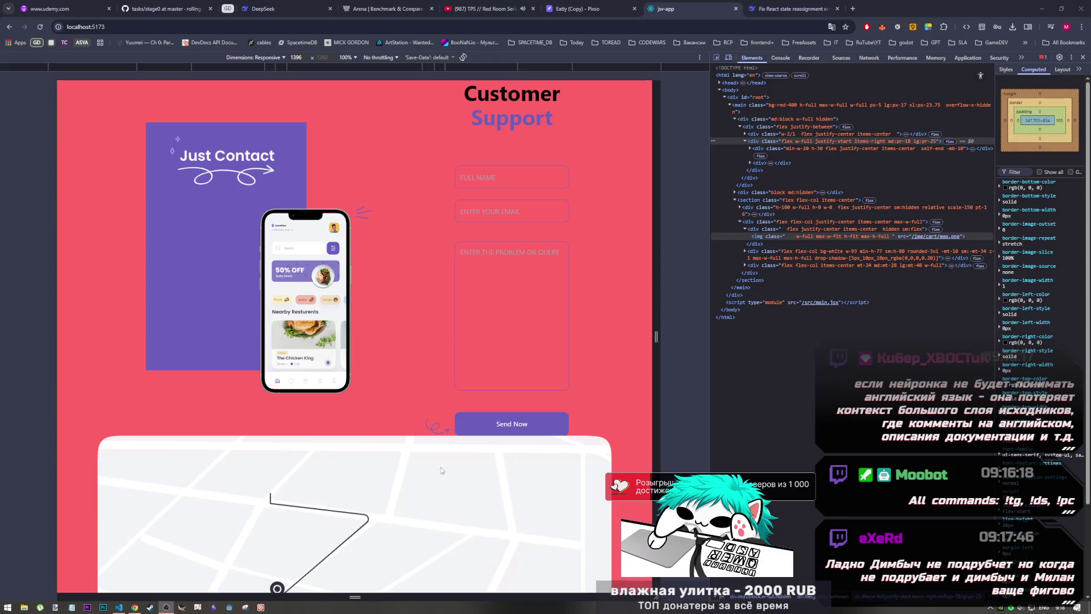
left_click(125, 606)
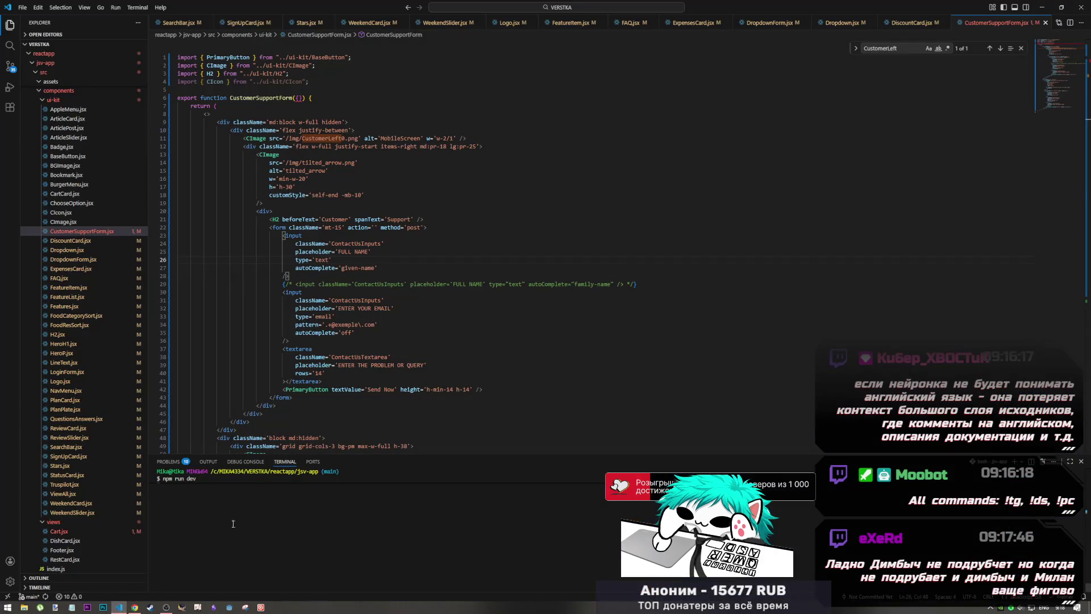
- Review the ContactUsTextarea code and glance at the running page in Chrome
left_click(432, 380)
left_click(408, 358)
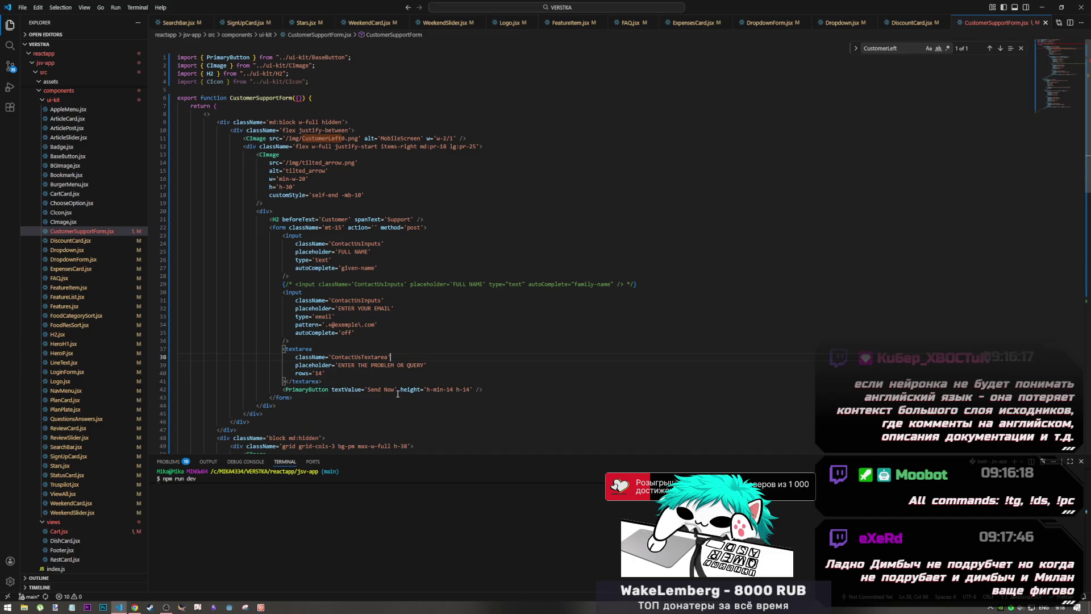
mouse_move(274, 438)
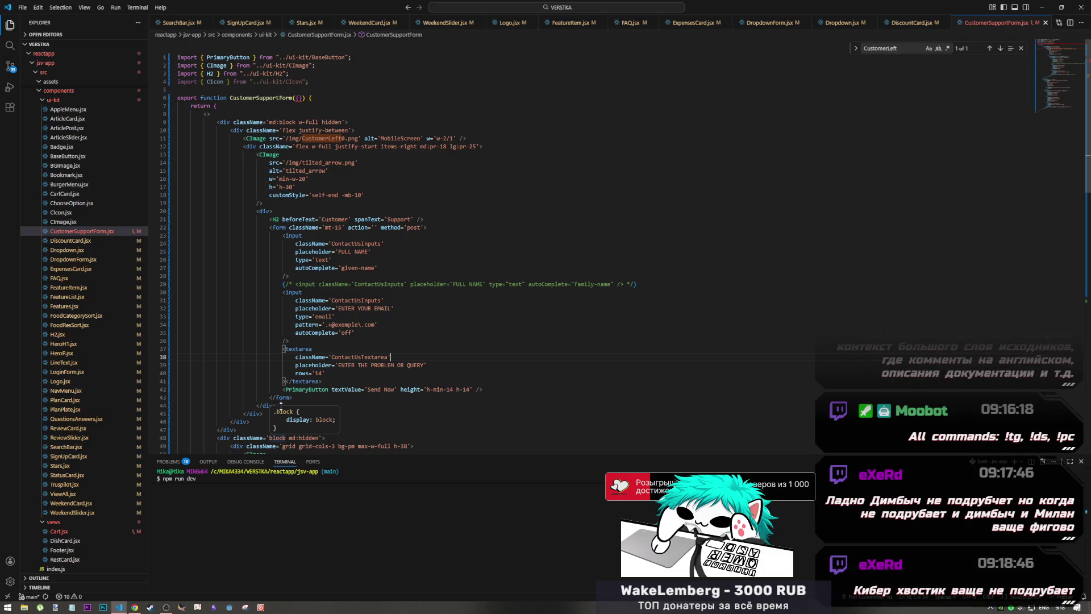
left_click(327, 374)
left_click(327, 381)
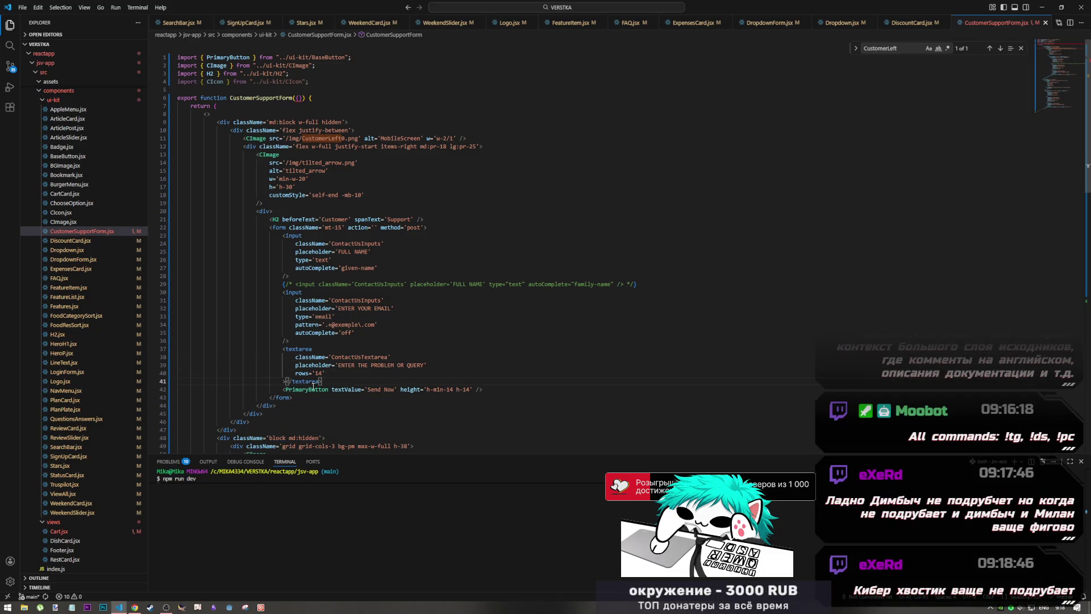
left_click(135, 606)
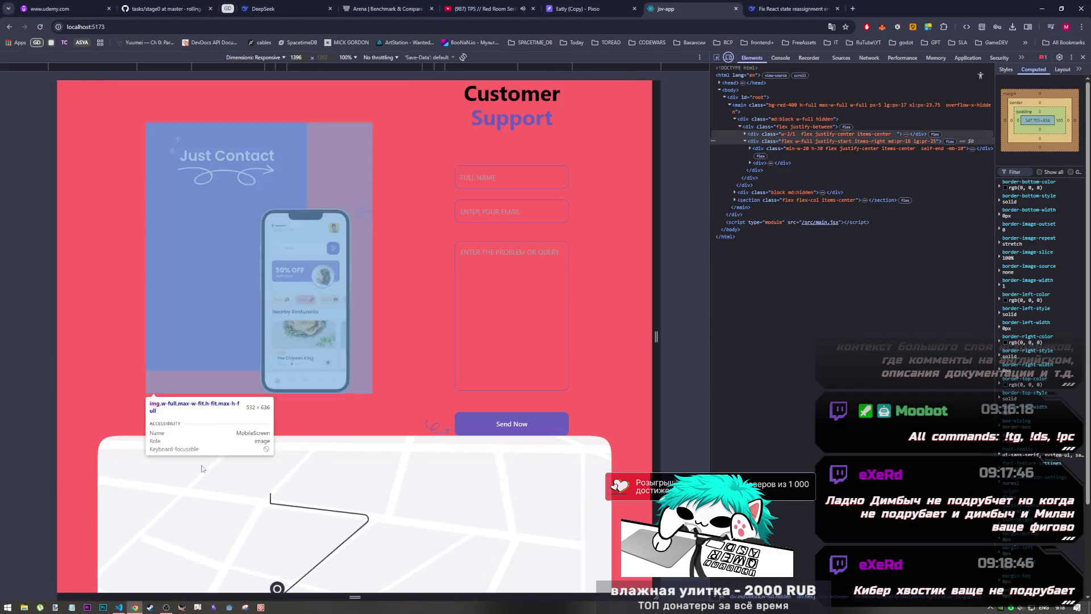
left_click(119, 606)
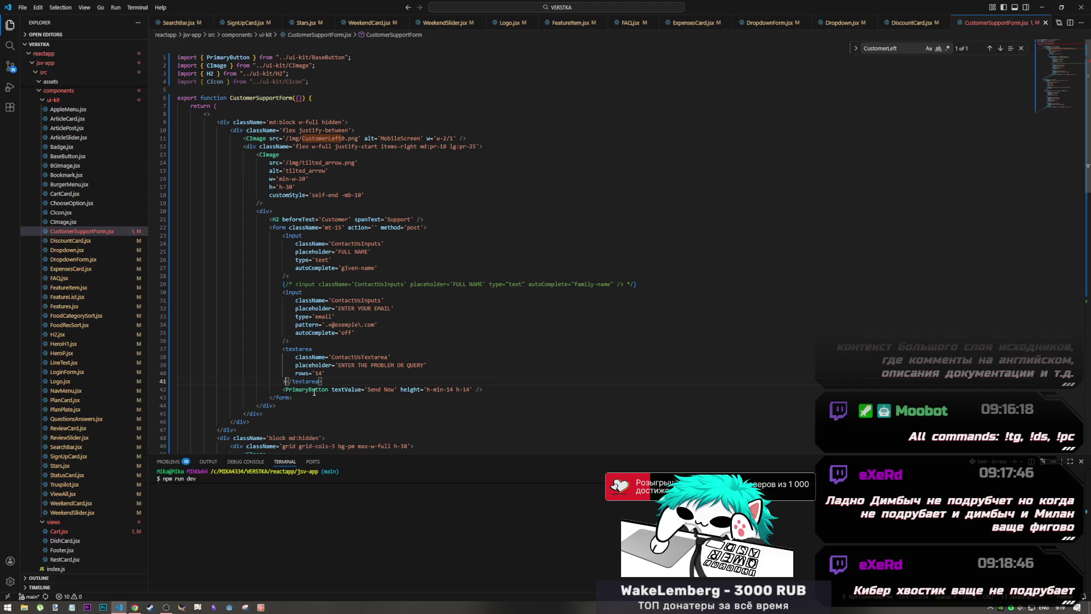
- Look over the textarea className and name input placeholder lines, then return to Chrome
mouse_move(305, 378)
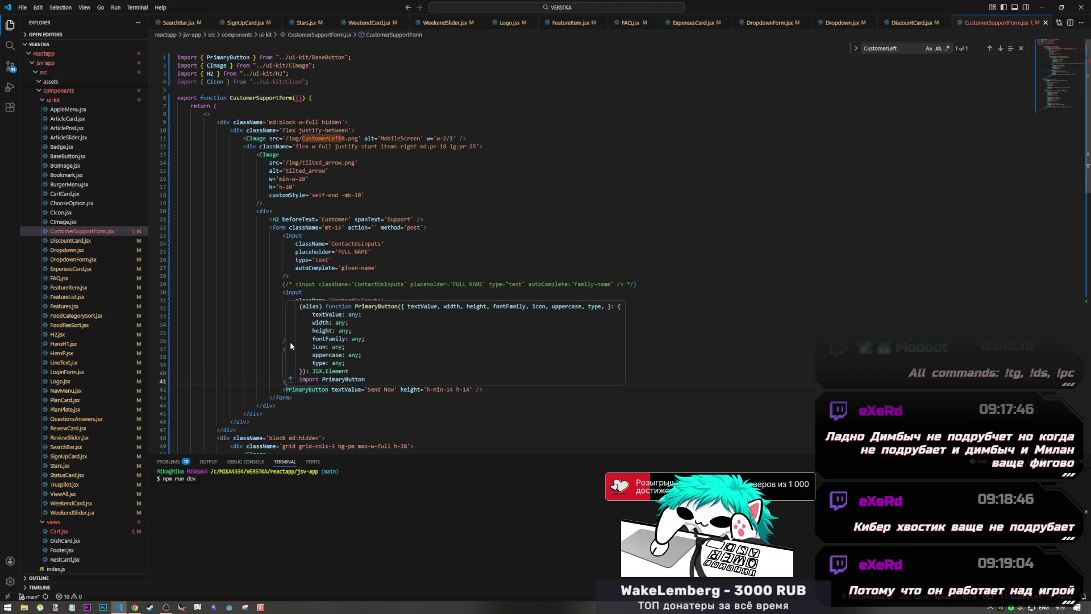
left_click(250, 360)
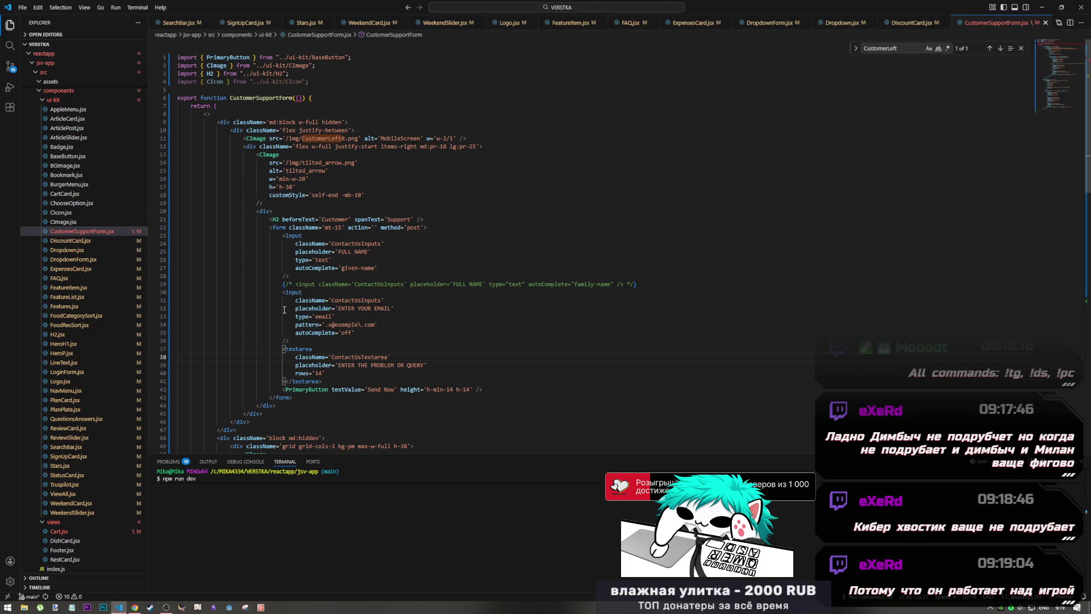
left_click(283, 285)
left_click(328, 252)
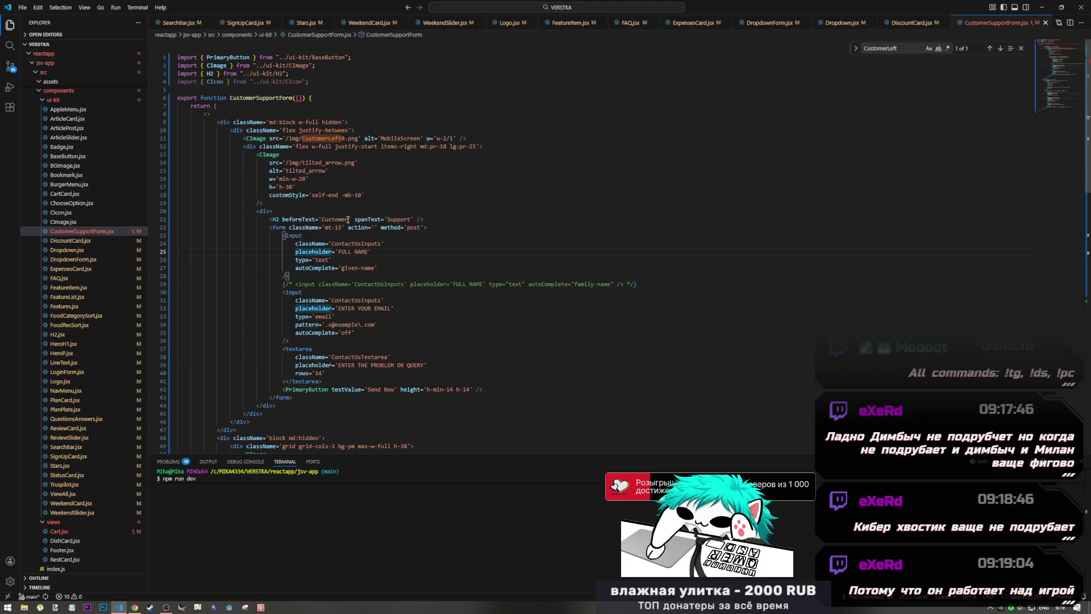
key("alt+Tab")
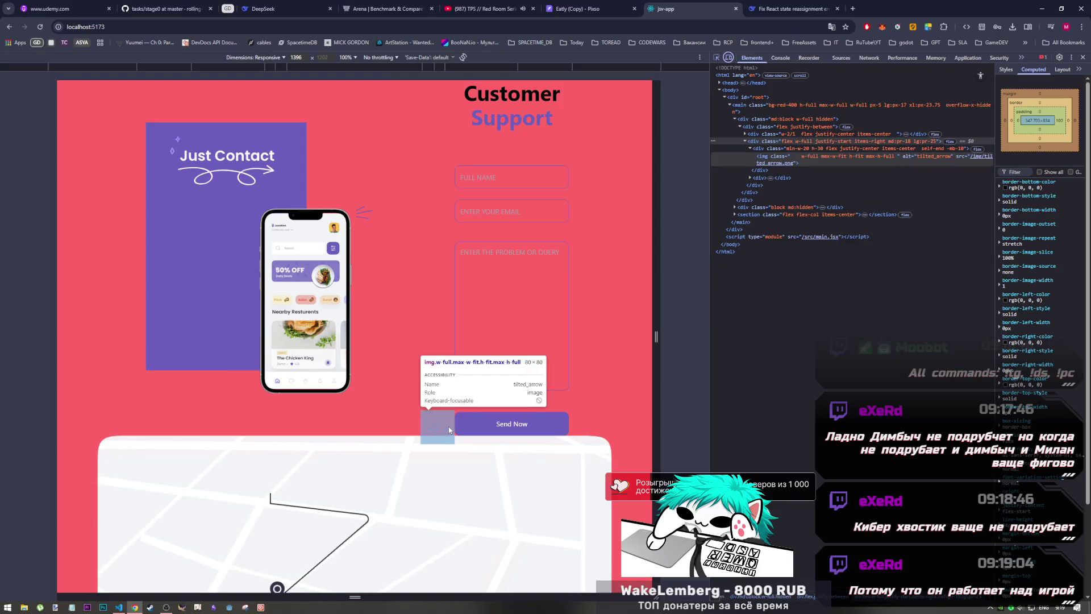
- Narrow the responsive preview to 606px and inspect the section's first div
left_click_drag(655, 289, 486, 289)
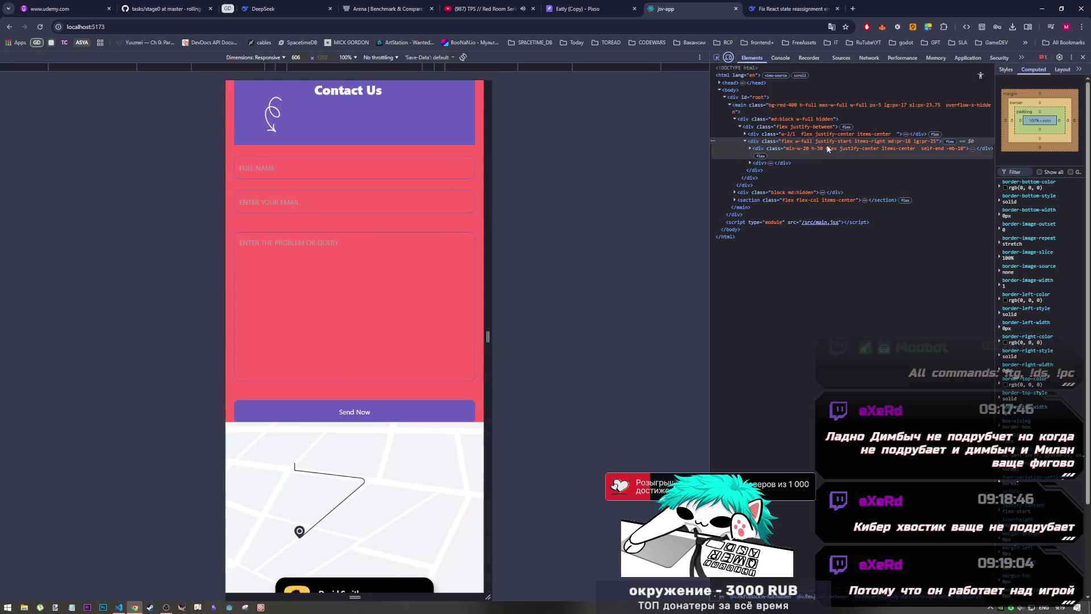
left_click(735, 200)
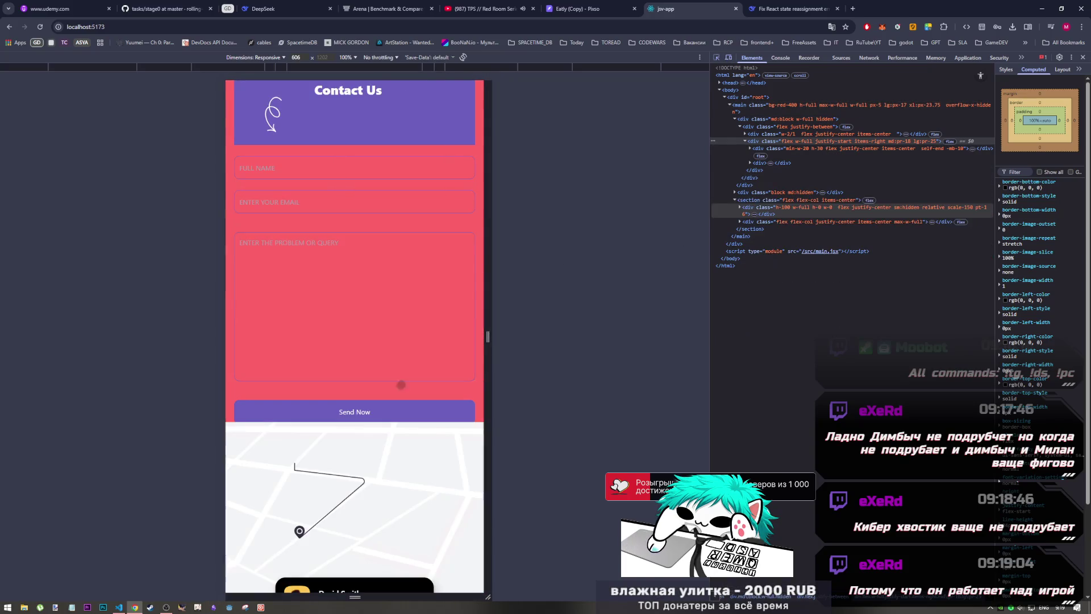
left_click(401, 384)
- Check the mobile image and hidden classes on lines 9–11, then widen the preview to 1416 px
key("alt+Tab")
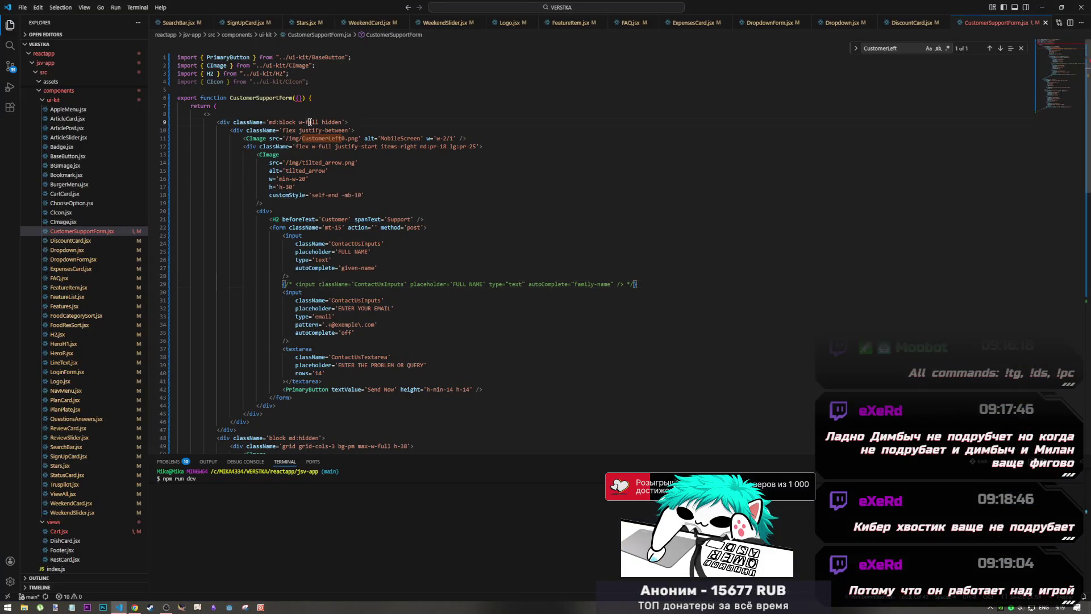
left_click_drag(285, 138, 455, 138)
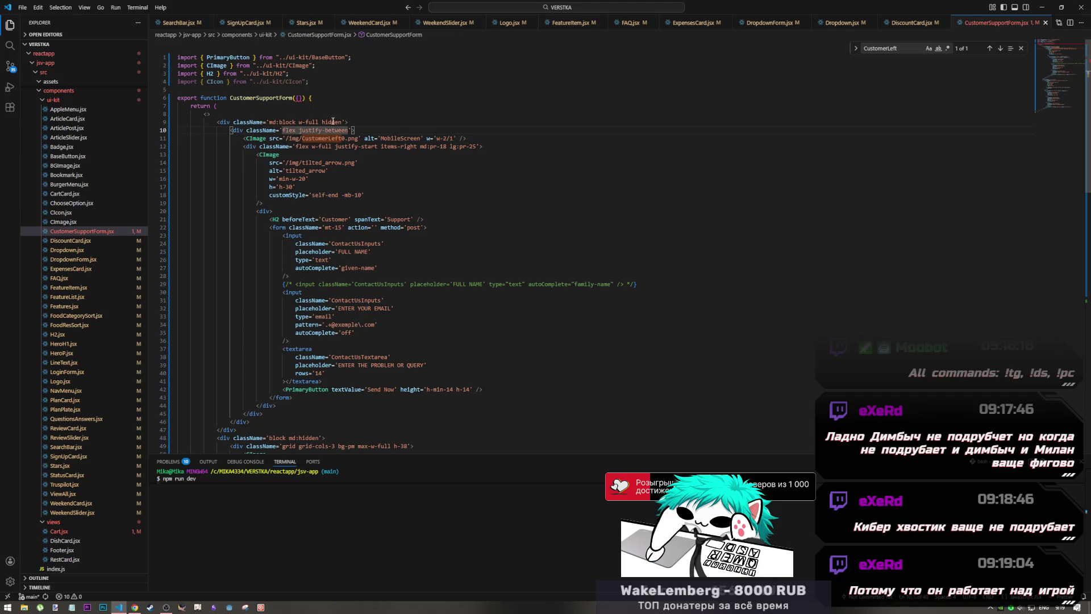
left_click_drag(331, 122, 318, 122)
key("alt+Tab")
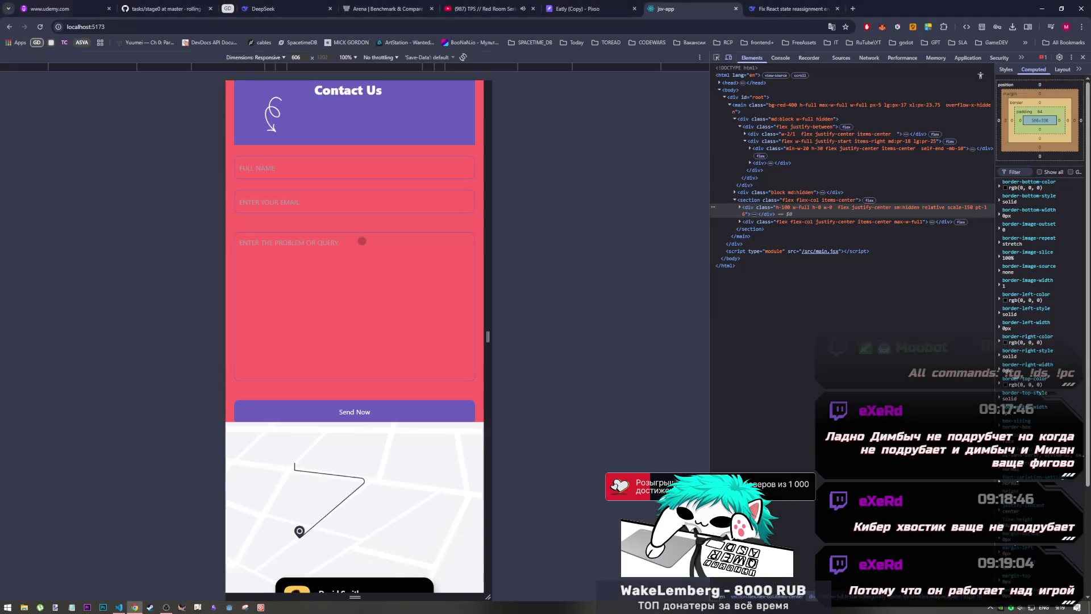
key("alt+Tab")
key("alt+Tab")
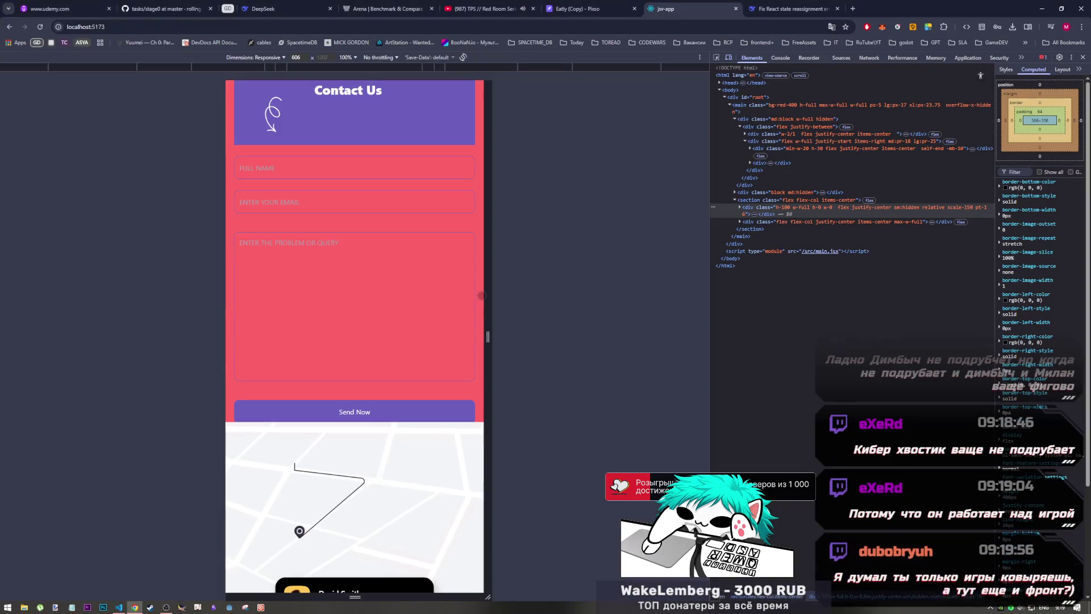
mouse_move(487, 336)
left_mouse_down()
mouse_move(543, 297)
mouse_move(659, 315)
left_mouse_up()
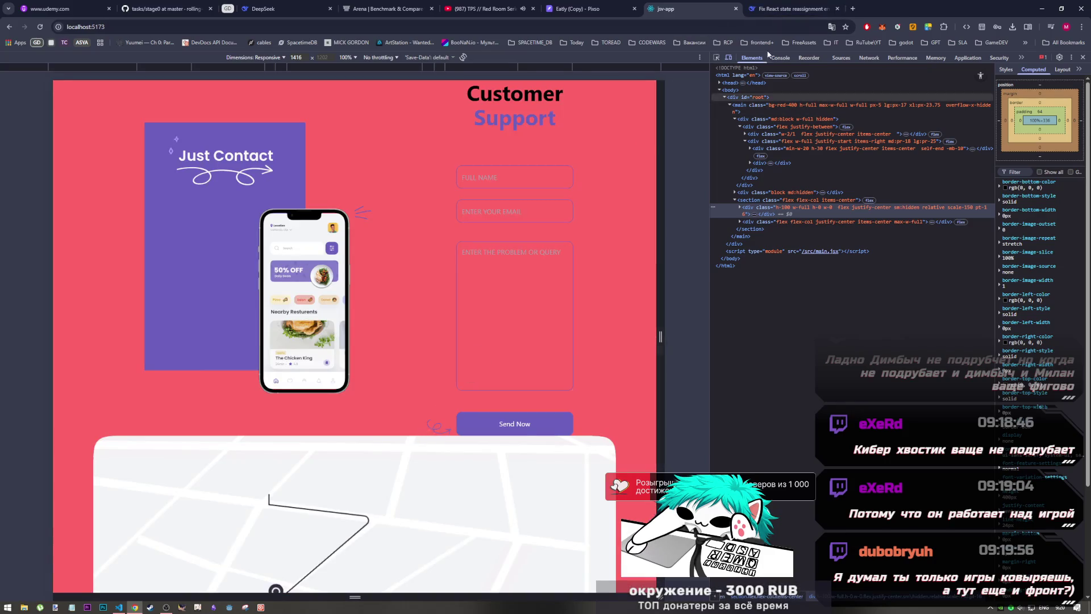
key("alt+Tab")
- Delete the tilted arrow image's min-width setting and save CustomerSupportForm.jsx
key("alt+Tab")
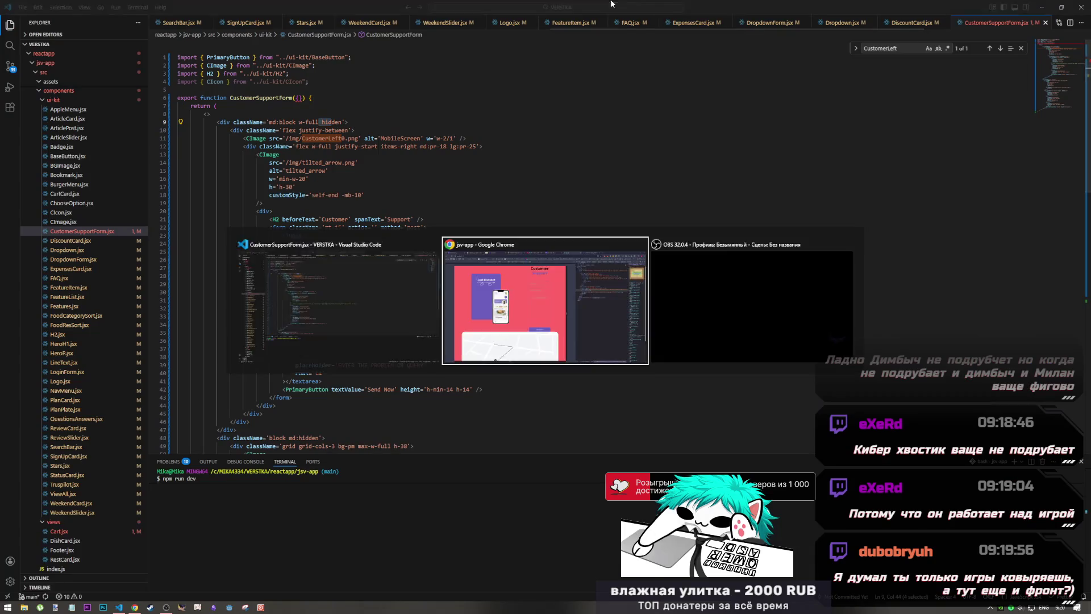
key("alt+Tab")
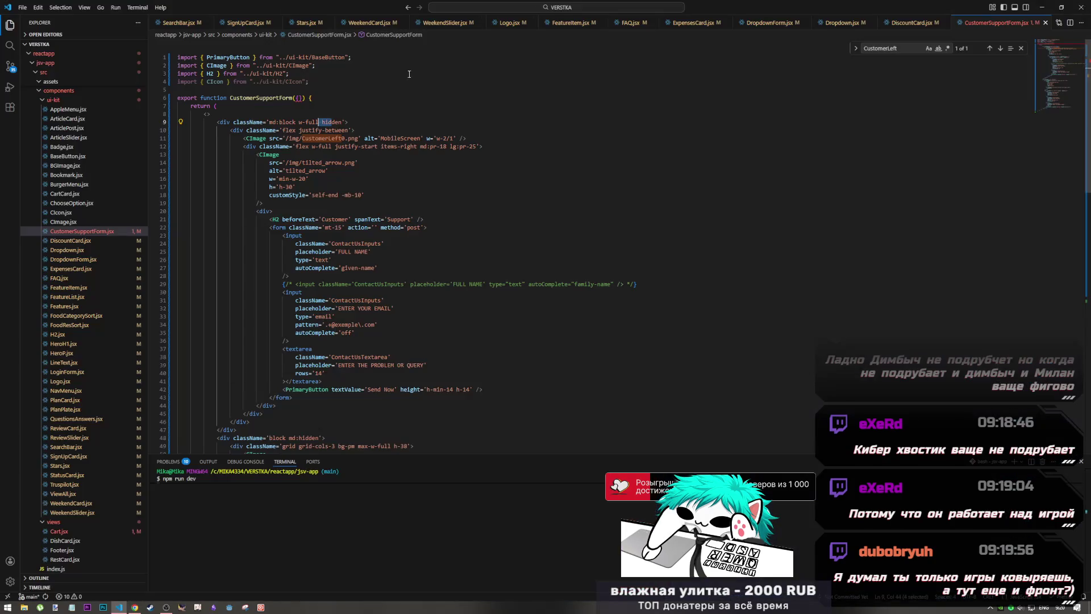
scroll(403, 284, "down", 5)
scroll(402, 283, "up", 5)
left_click(306, 186)
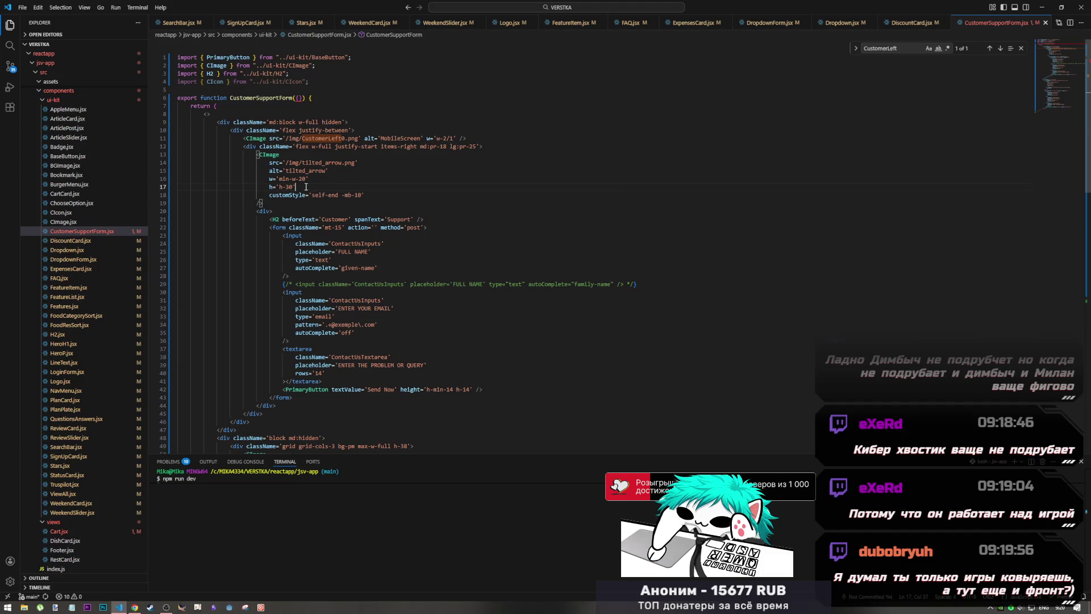
left_click_drag(308, 179, 190, 178)
key("BackSpace")
key("BackSpace")
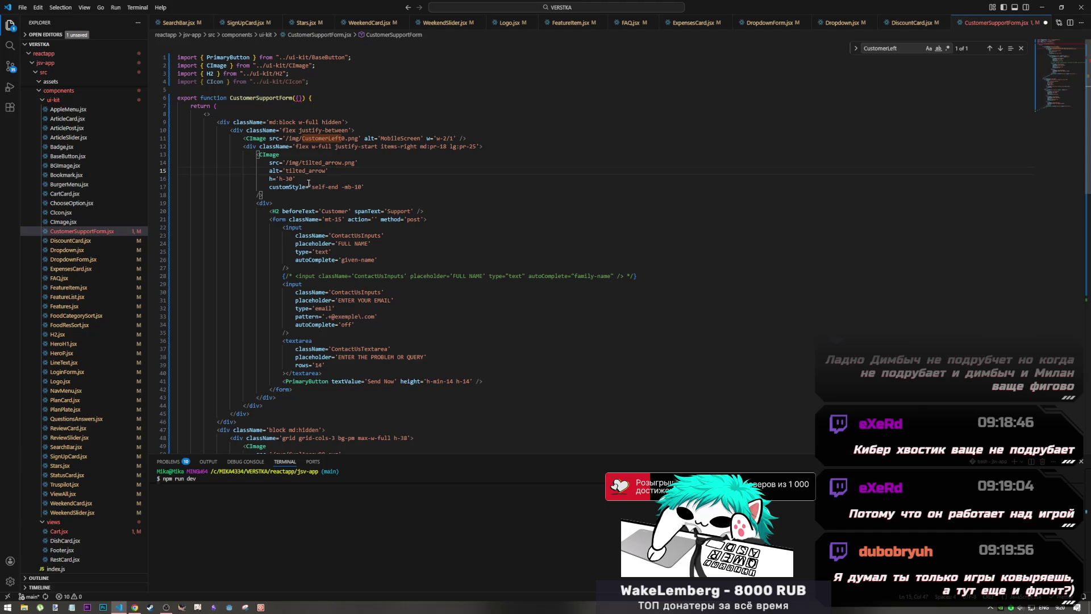
key("ctrl+s")
key("alt+Tab")
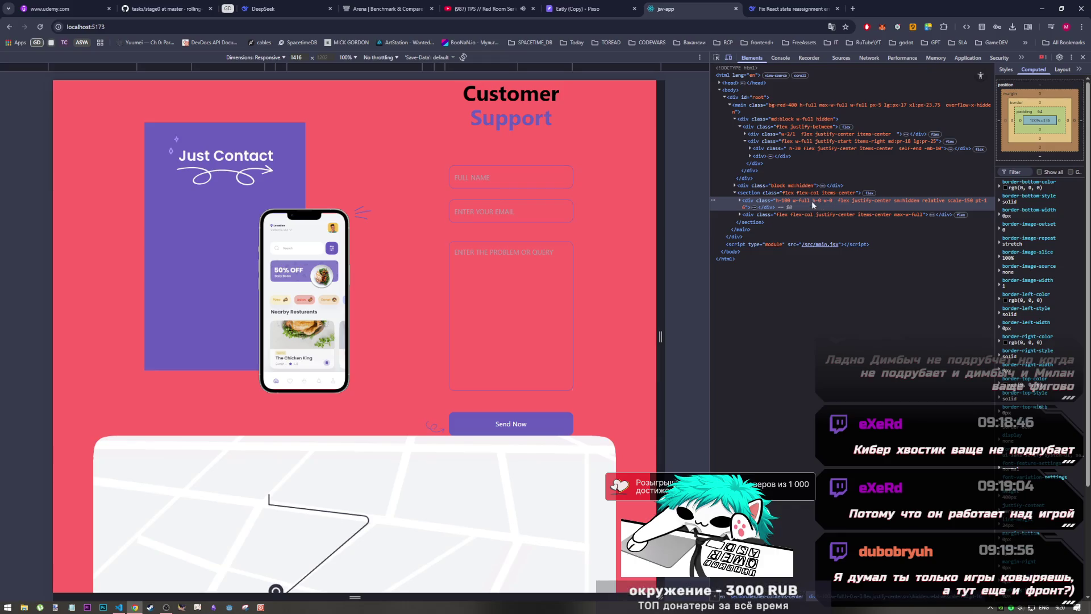
- Inspect the tilted arrow image element on the reloaded page
key("ctrl+shift+c")
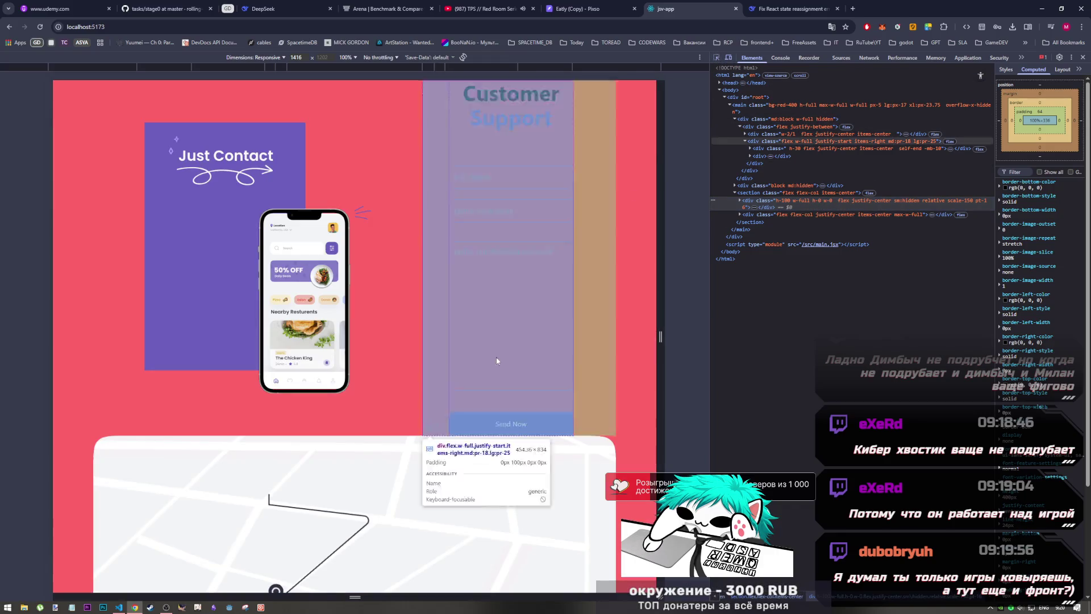
left_click(437, 431)
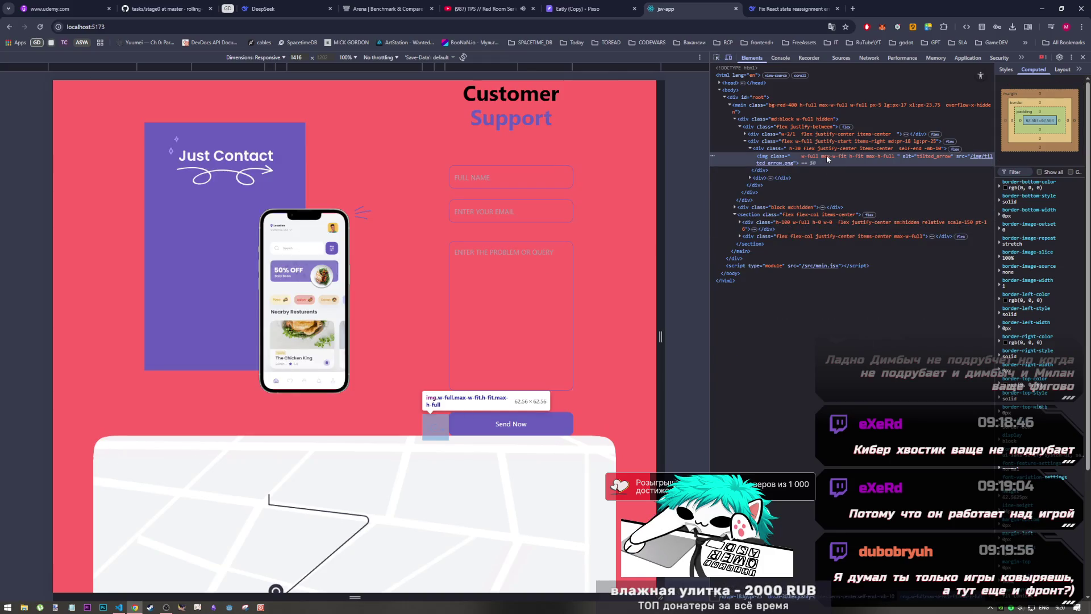
key("alt+Tab")
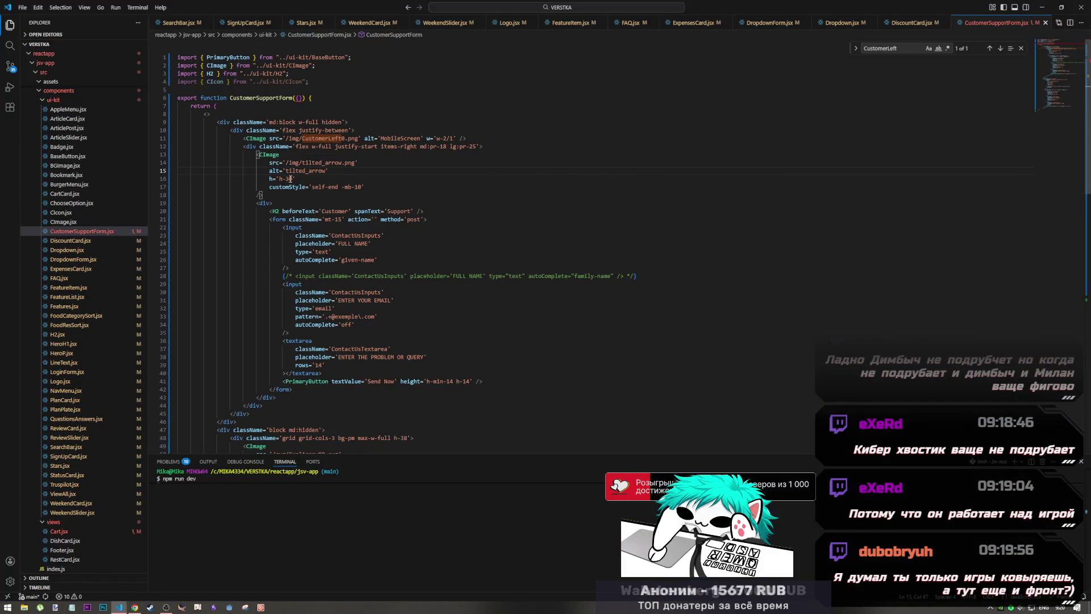
key("alt+Tab")
key("alt+Tab")
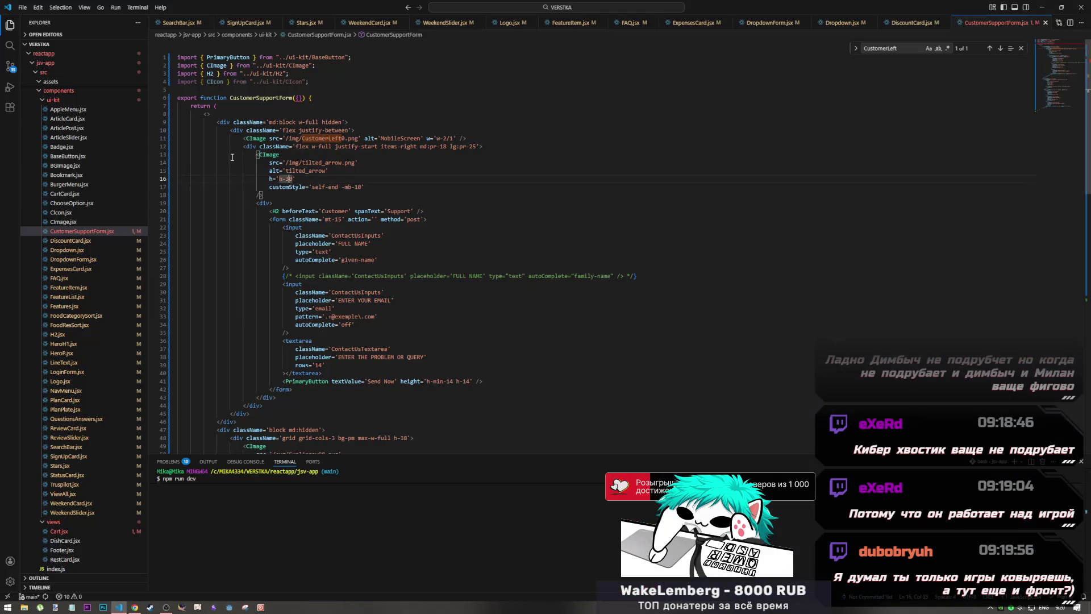
- Type a 'diw=' attribute in the code and compare it against the browser preview
type("diw")
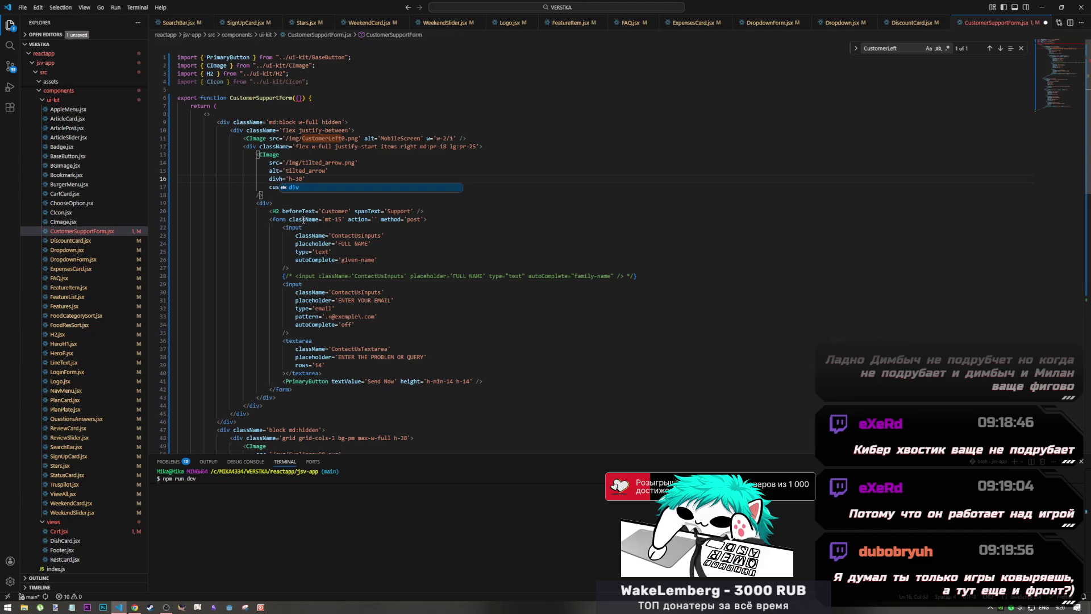
key("Right")
type("=")
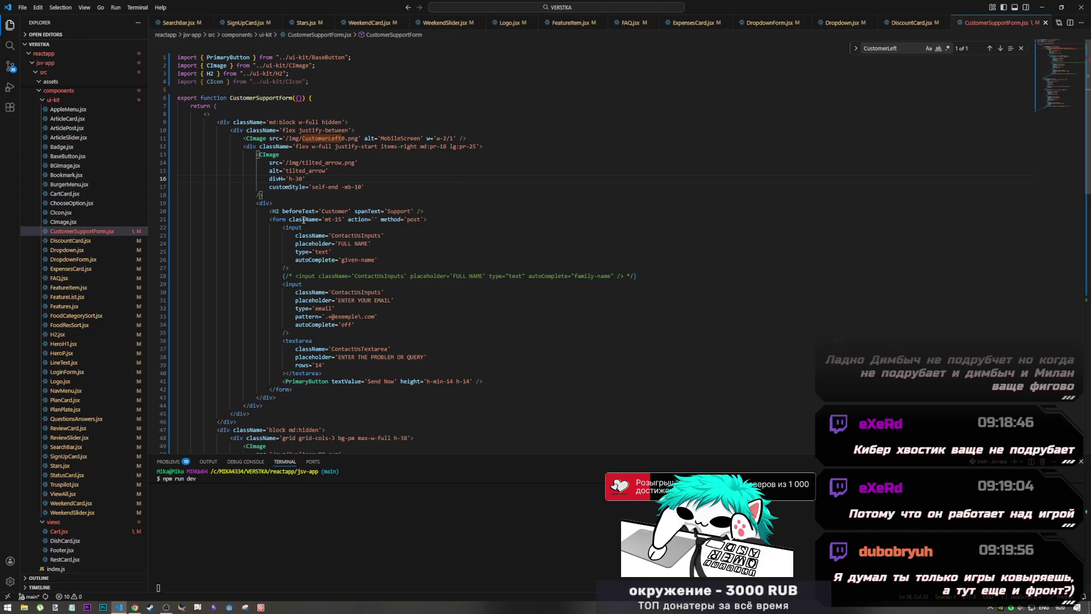
key("alt+Tab")
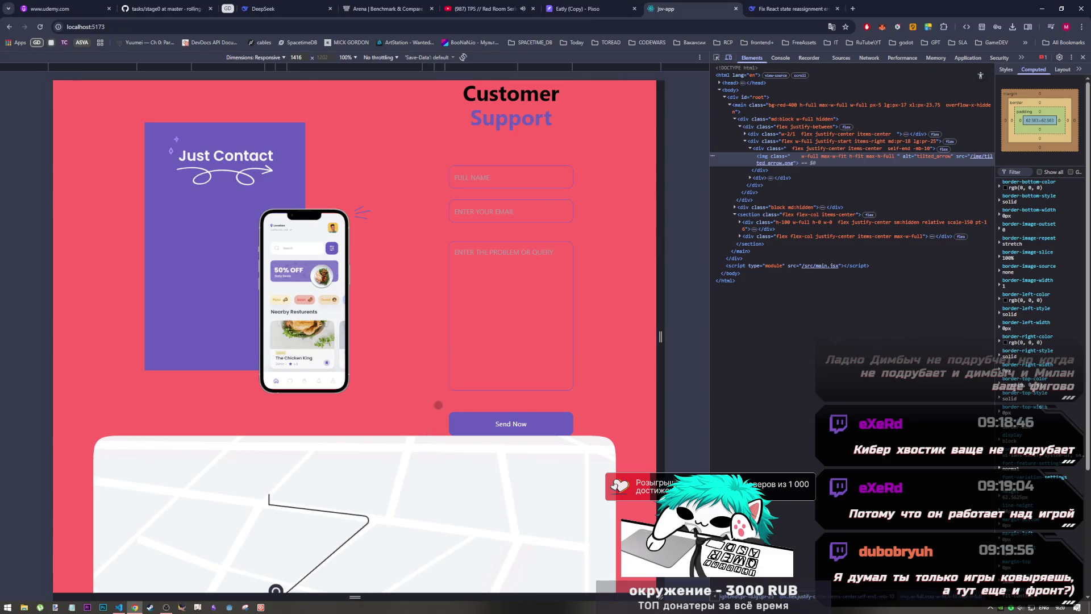
scroll(438, 404, "down", 2)
scroll(438, 392, "up", 2)
key("alt+Tab")
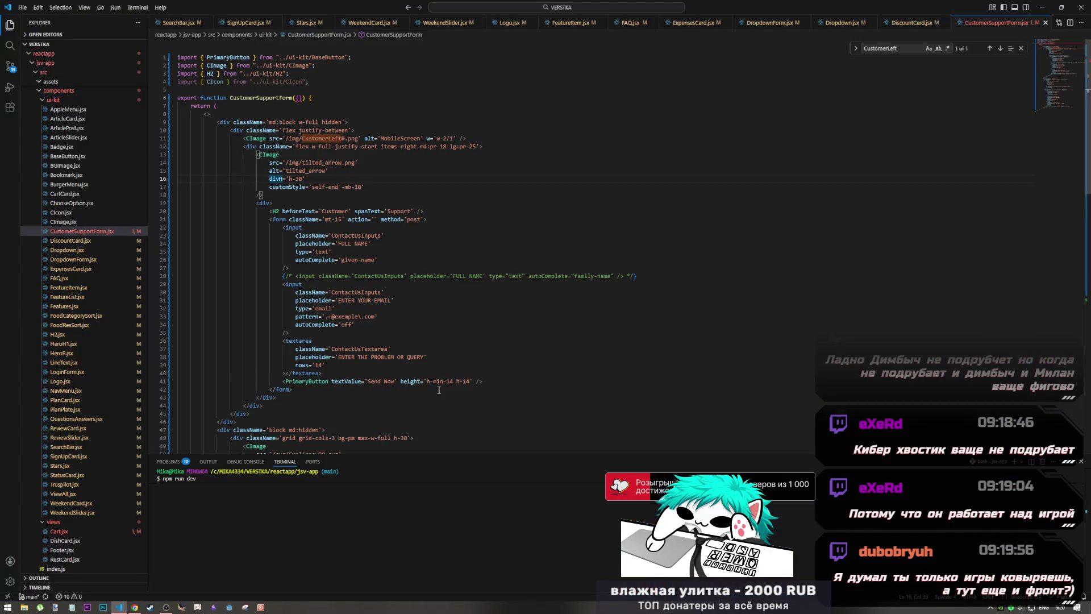
key("alt+Tab")
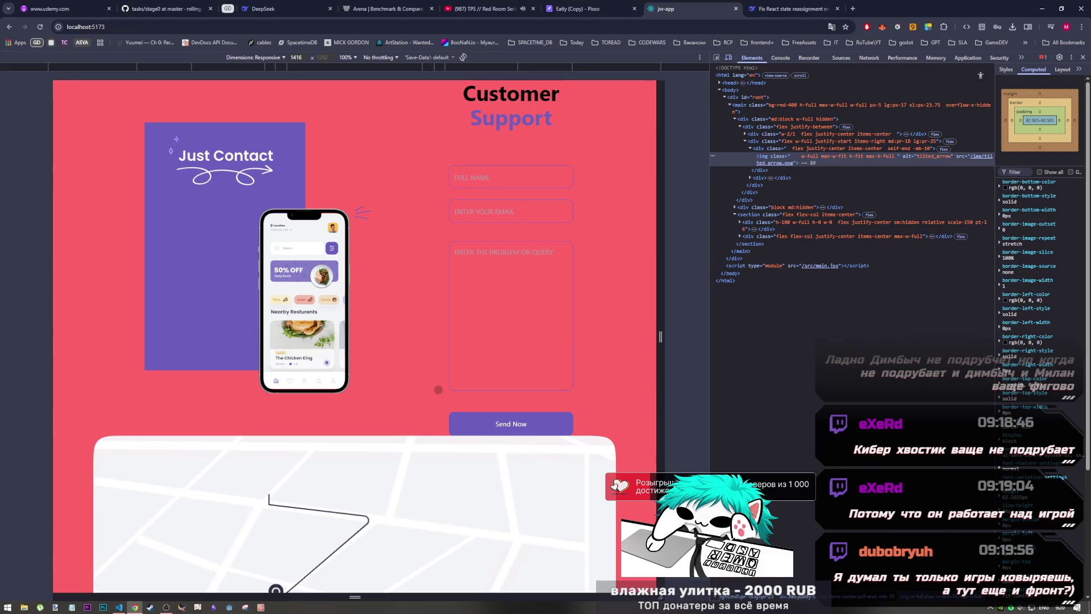
key("alt+Tab")
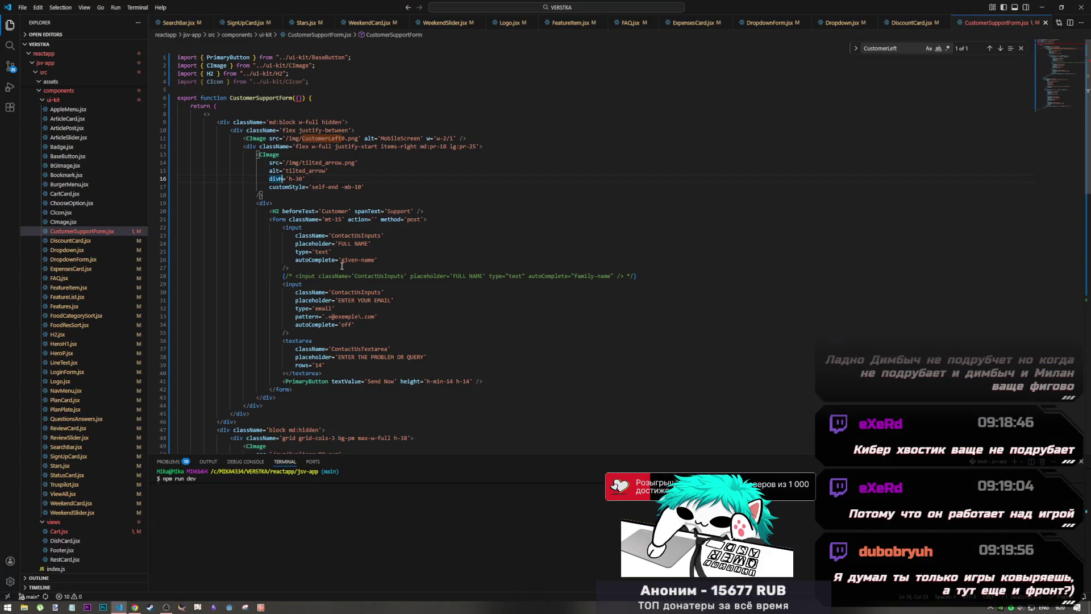
- Undo the stray edits to the arrow's height and customStyle, then switch back to Chrome
key("ctrl+z")
left_click(284, 189)
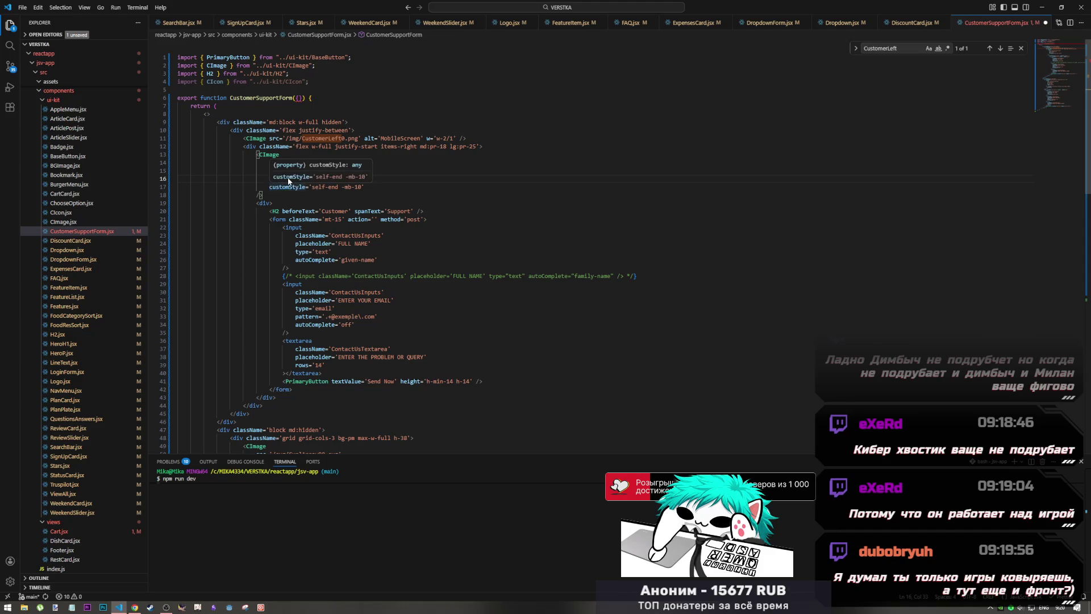
key("ctrl+z")
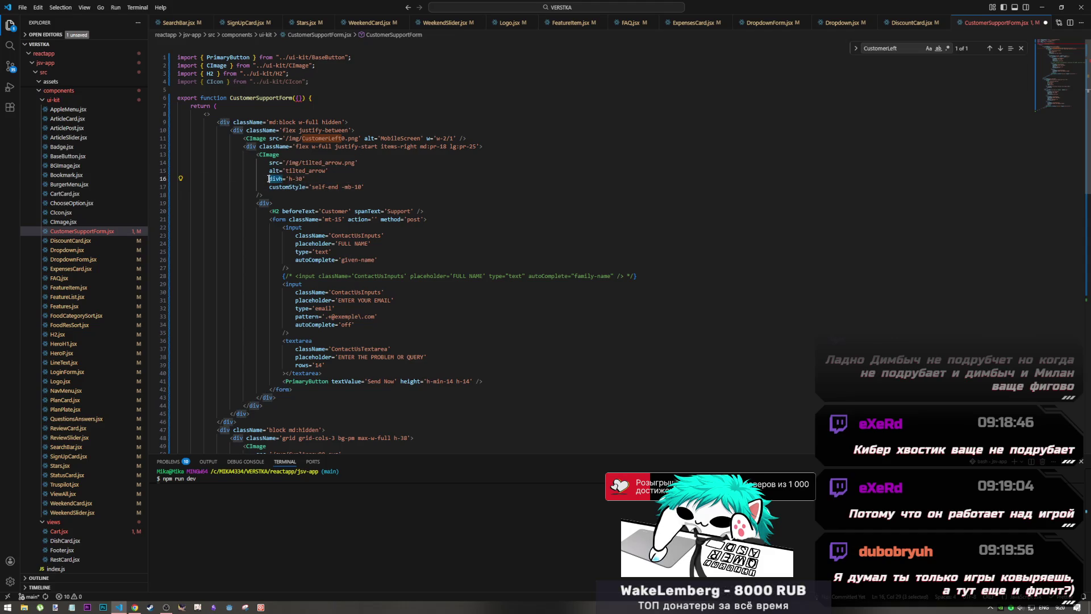
key("alt+Tab")
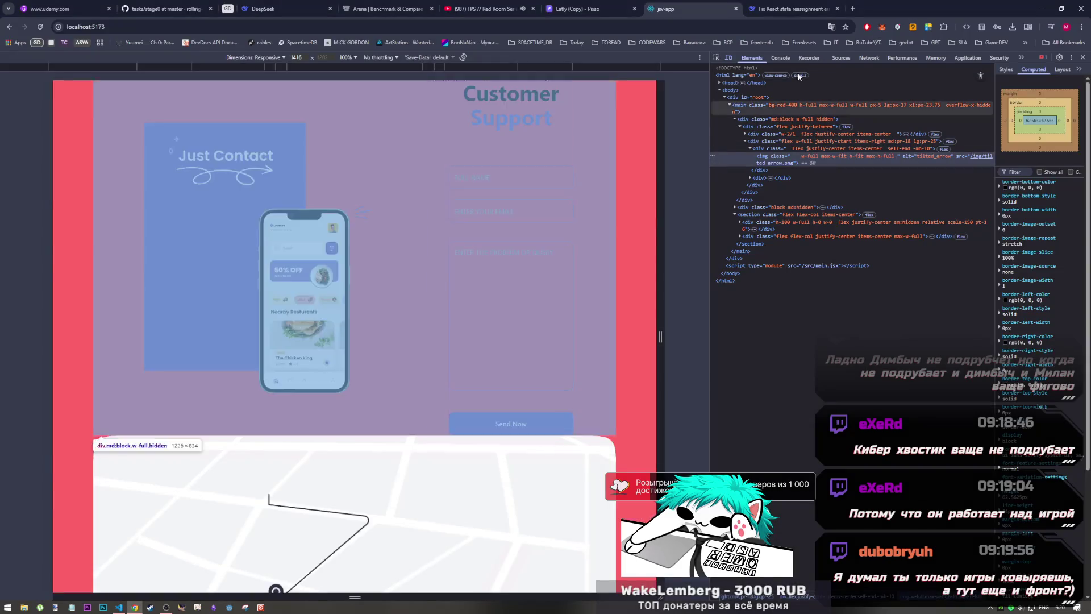
left_click(792, 9)
left_click(619, 3)
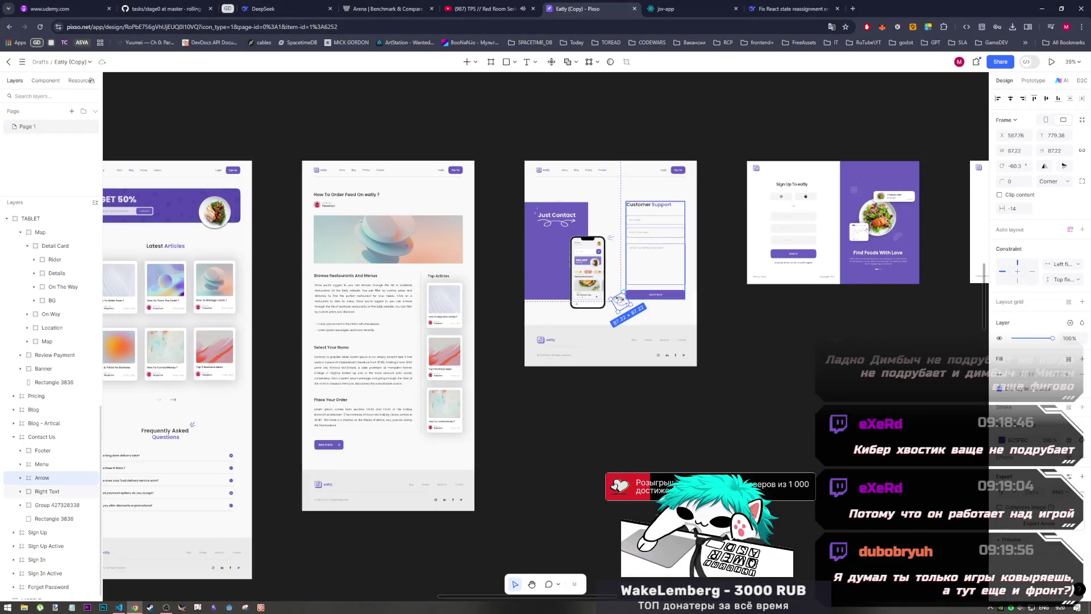
key("alt+Tab")
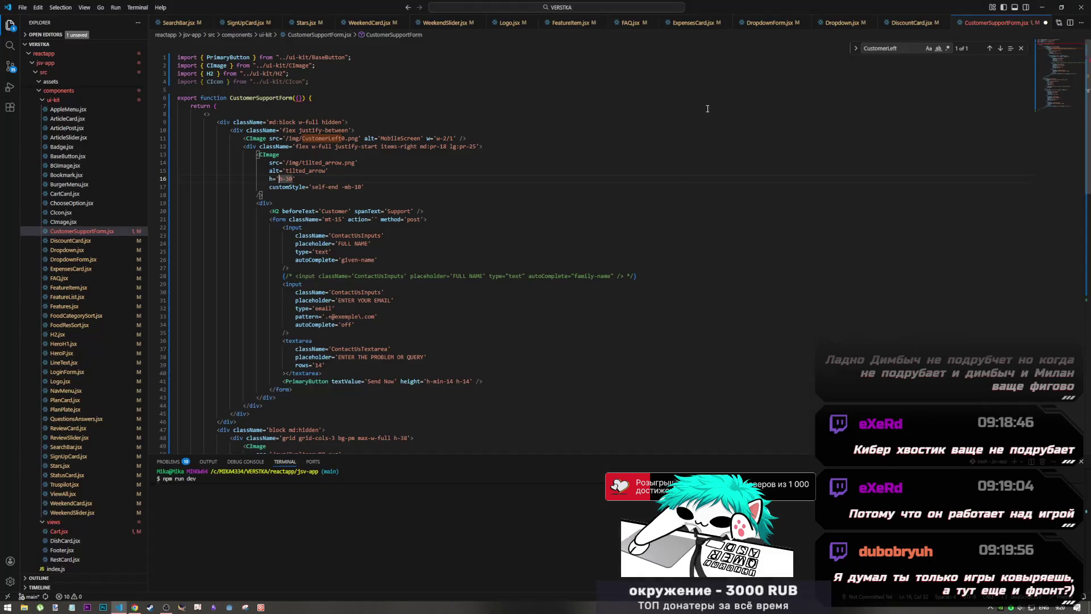
key("alt+Tab")
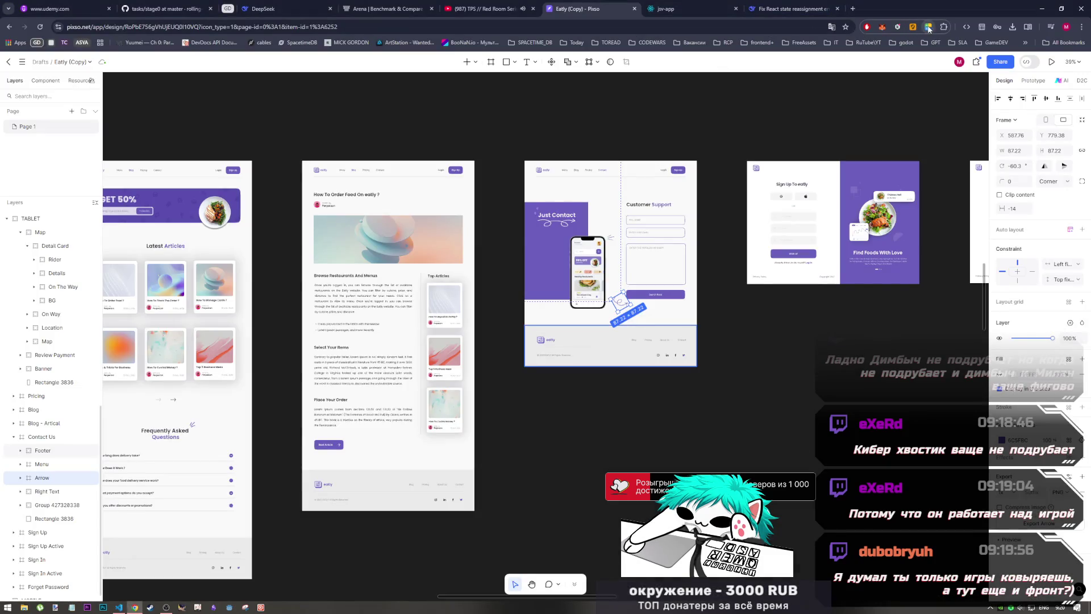
key("alt+Tab")
key("alt+Tab")
left_click(929, 27)
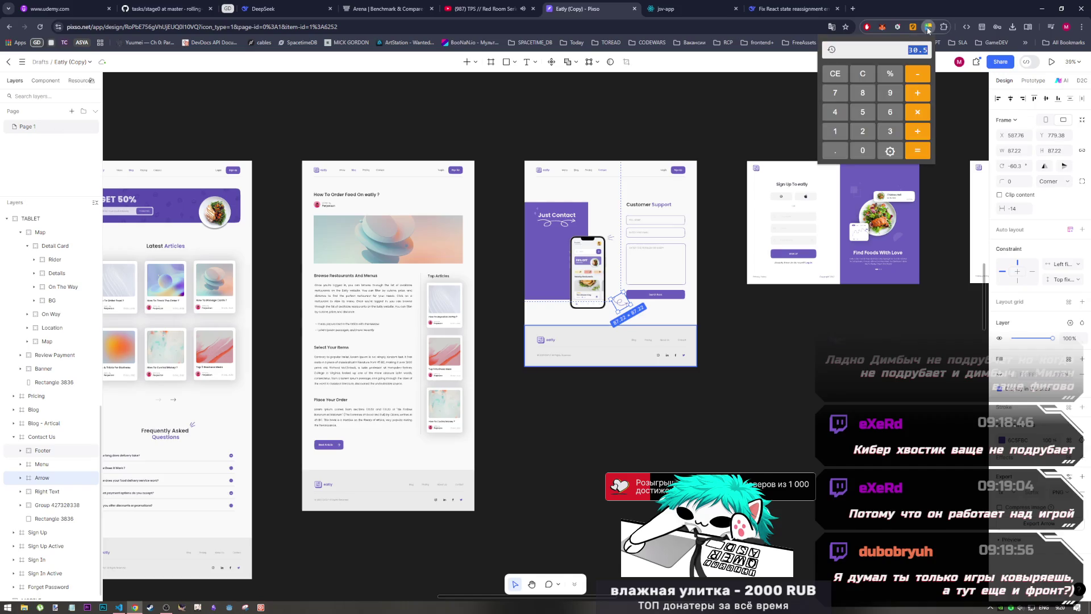
left_click(862, 73)
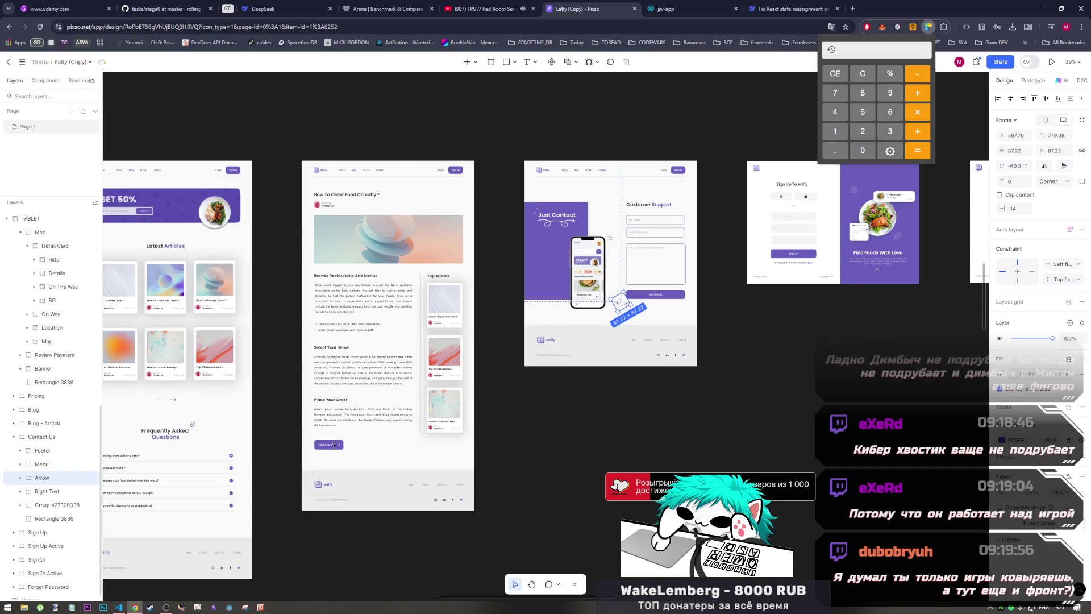
key("ctrl+Tab")
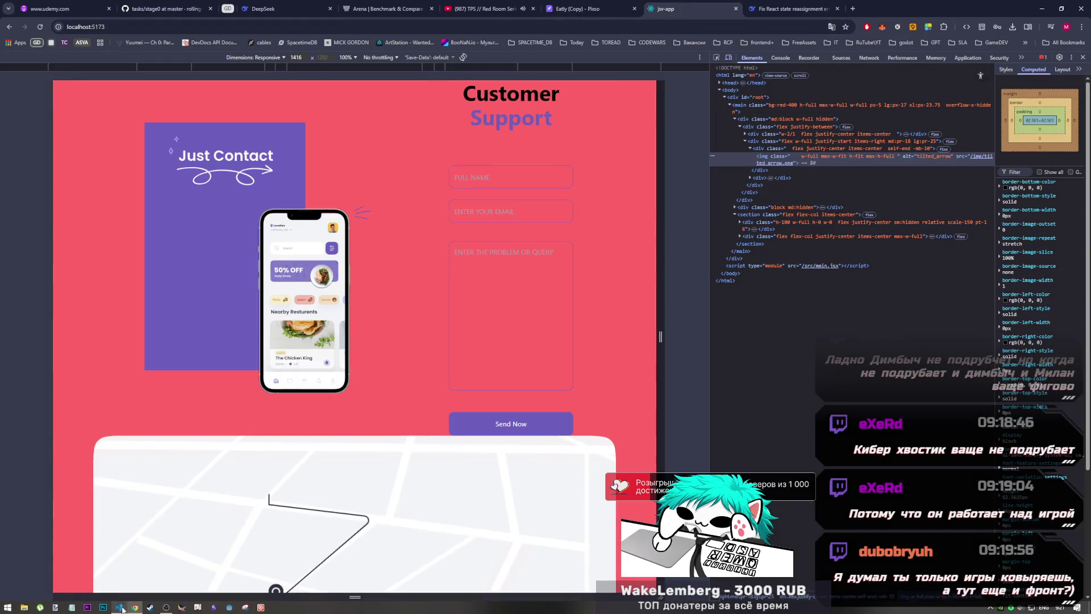
- Change the arrow's height from h-30 to min-h-22 and preview it in Chrome
left_click(120, 608)
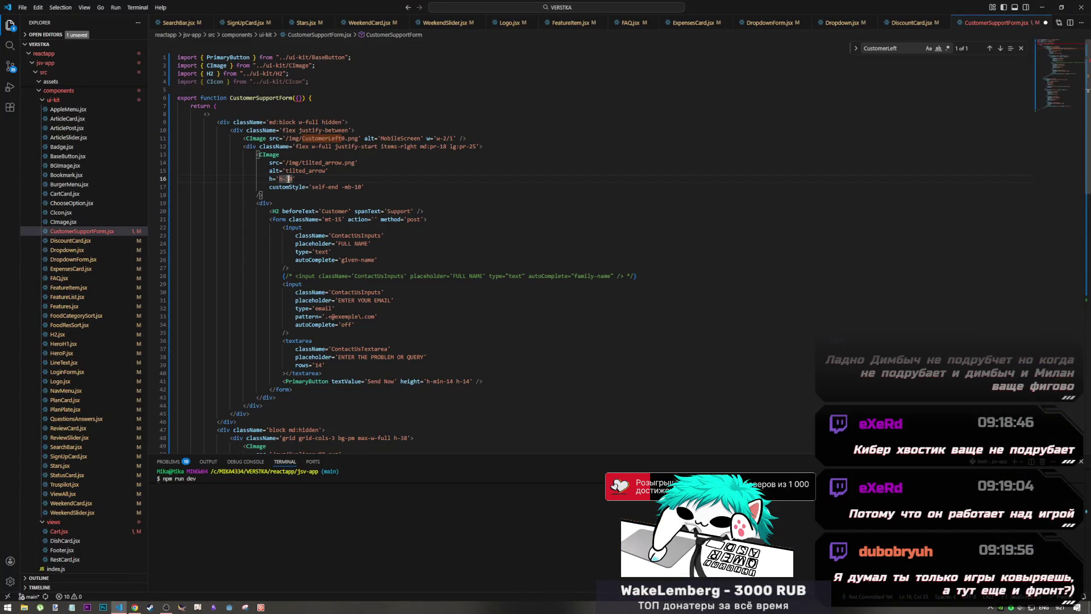
left_click(278, 179)
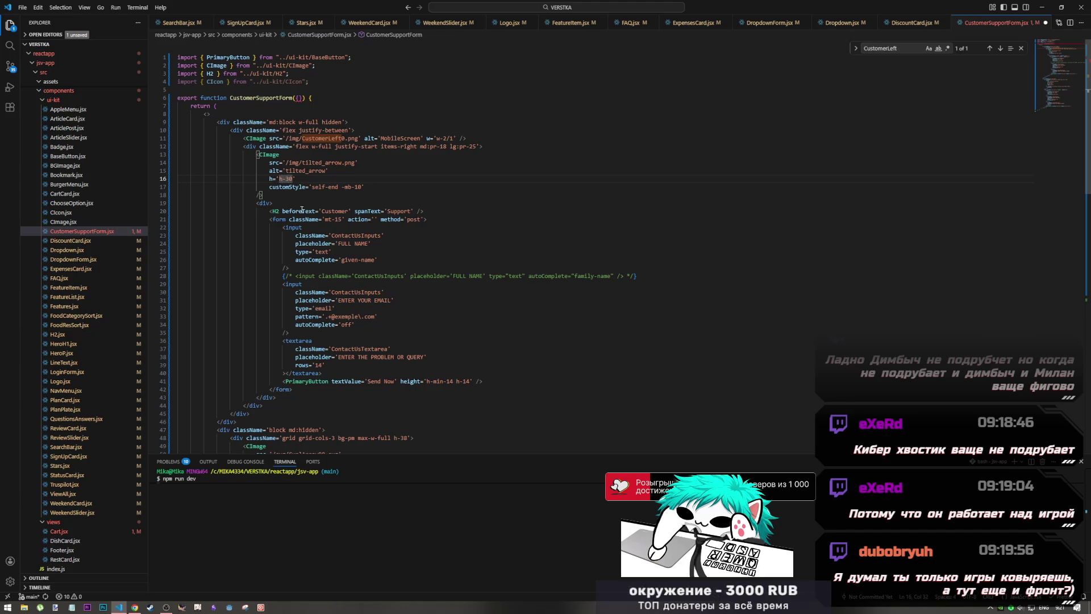
type("mi")
key("Right")
key("Right")
key("Right")
key("BackSpace")
key("BackSpace")
type("22")
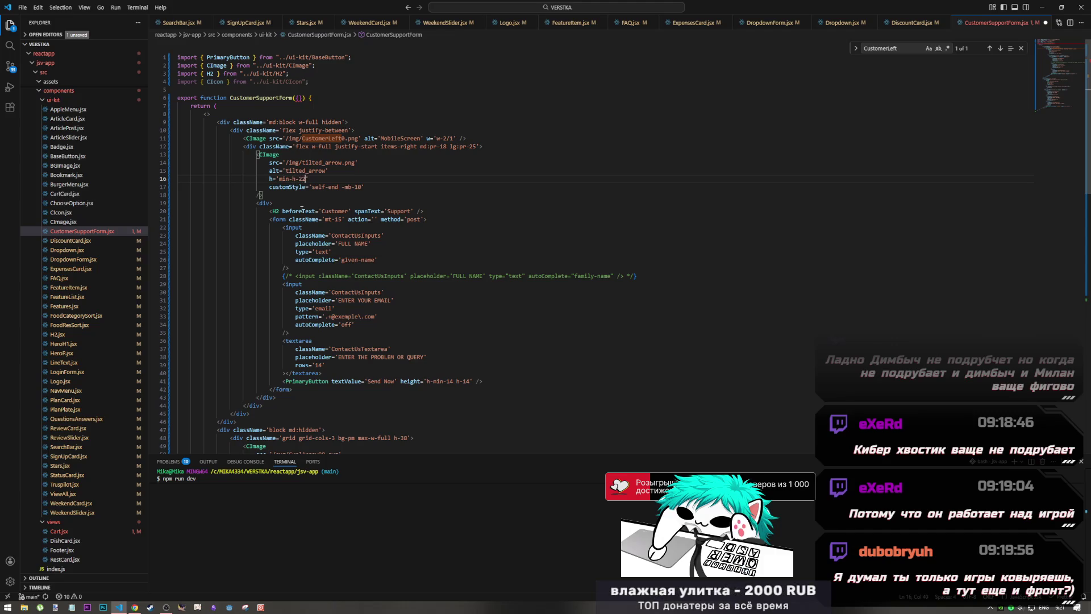
key("alt+Tab")
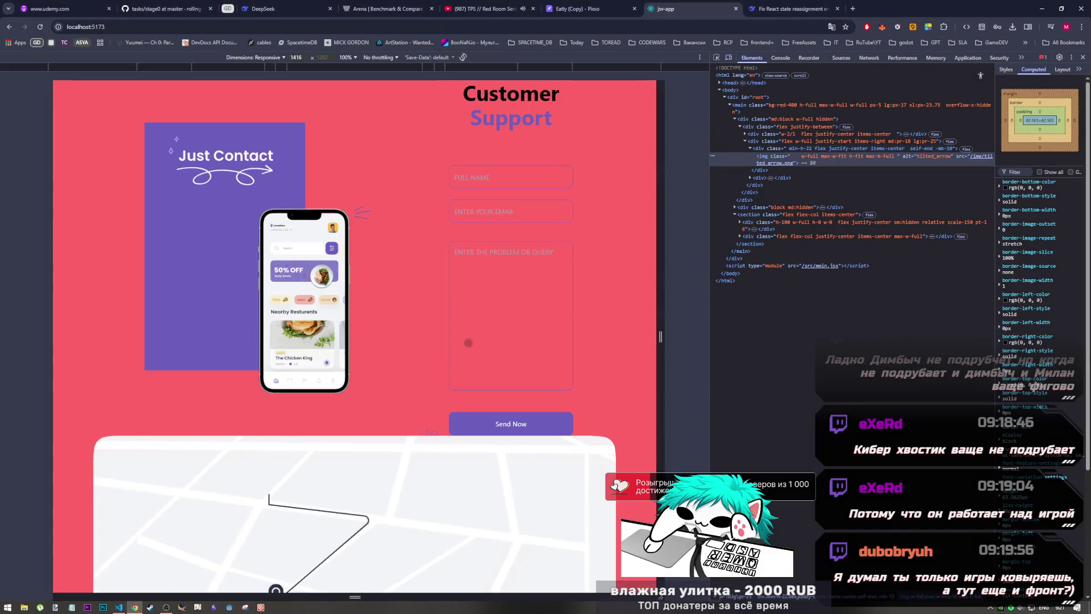
key("alt+Tab")
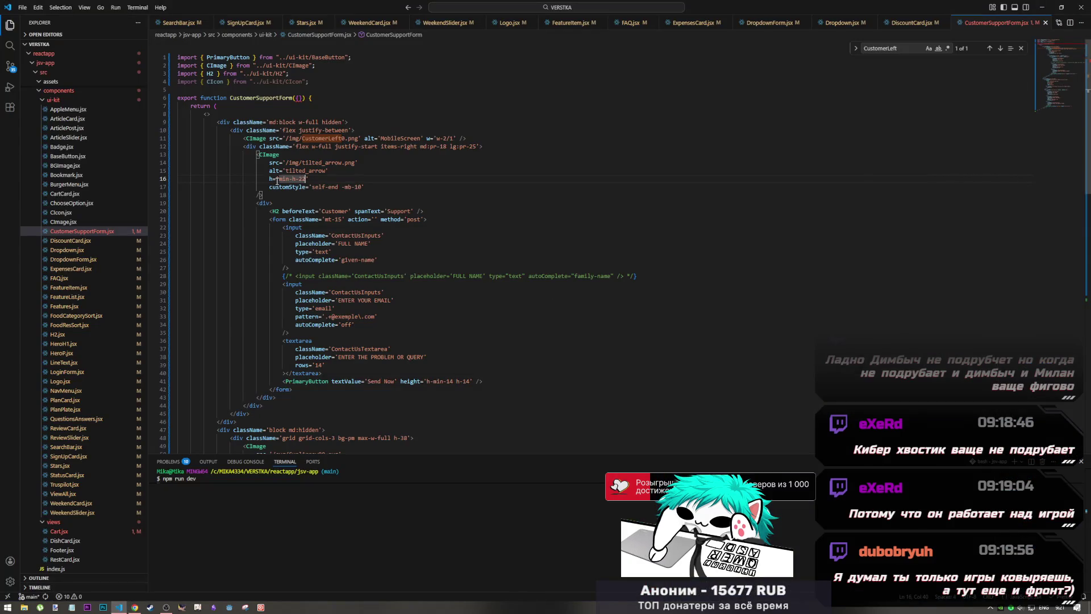
key("alt+Tab")
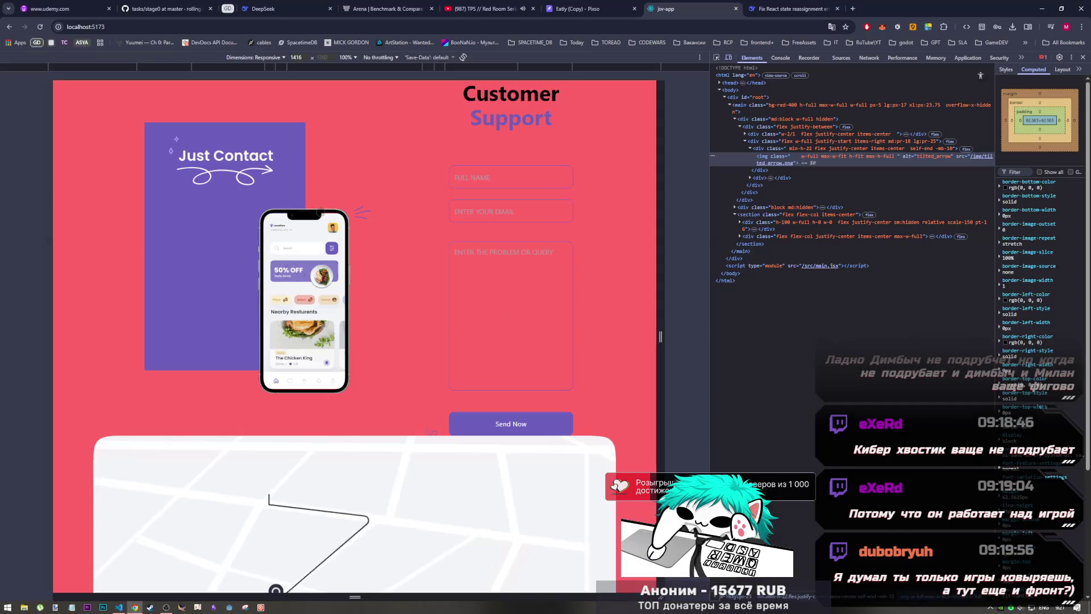
key("alt+Tab")
key("alt+Tab")
key("alt+Tab")
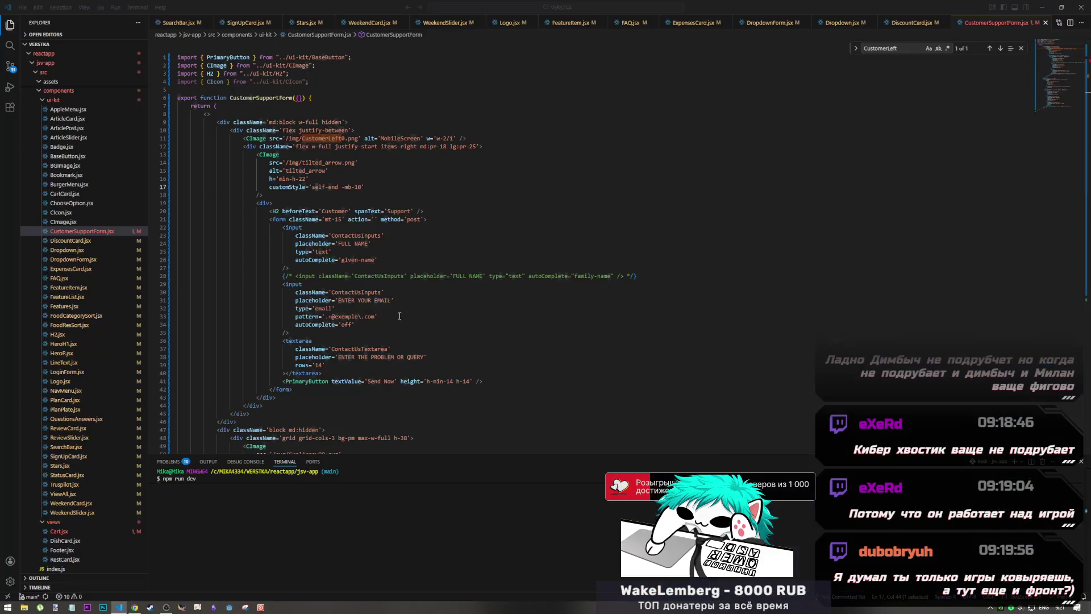
- Try -mb-5 in place of -mb-10, then remove the margin class and save
left_click(352, 187)
left_click_drag(361, 187, 355, 187)
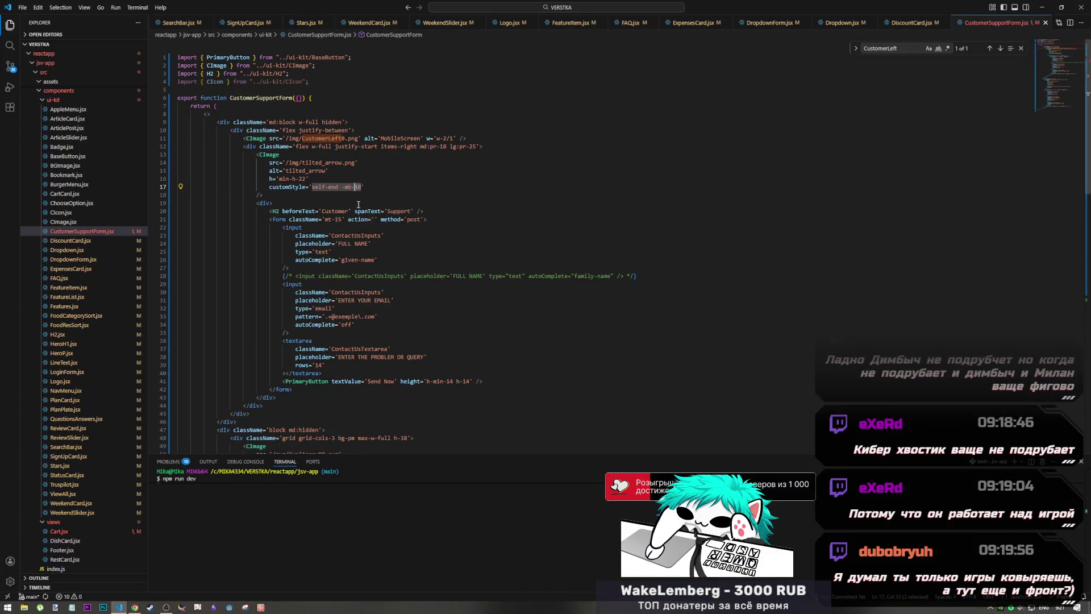
type("5")
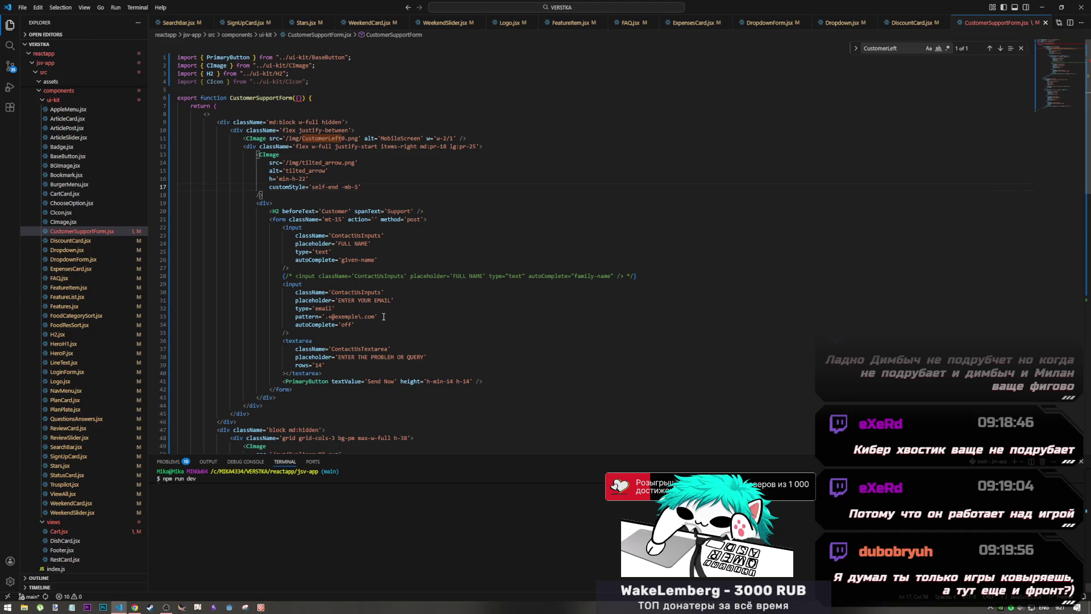
key("alt+Tab")
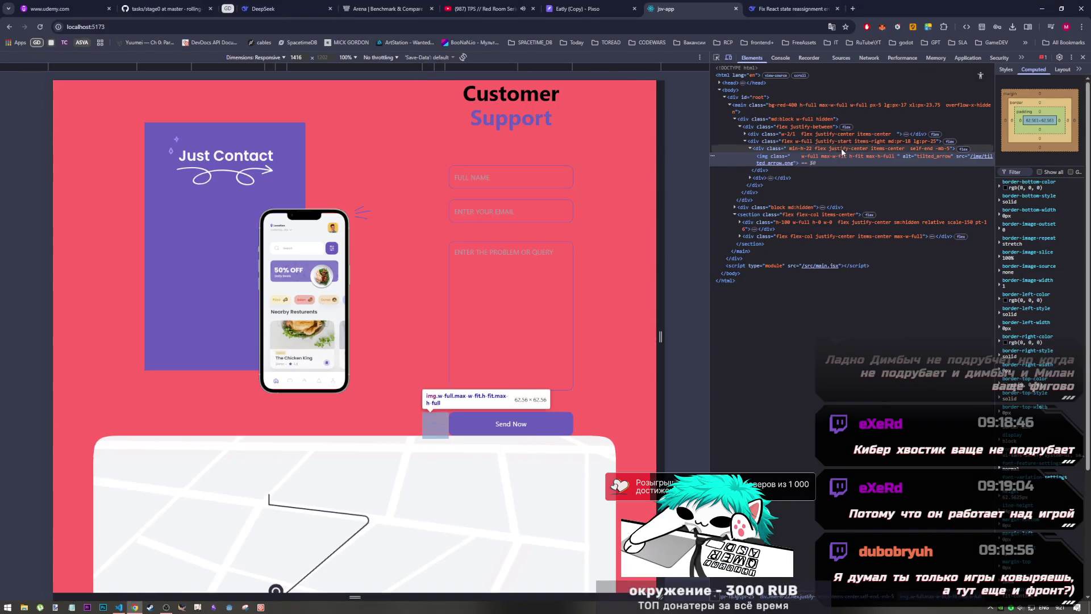
key("alt+Tab")
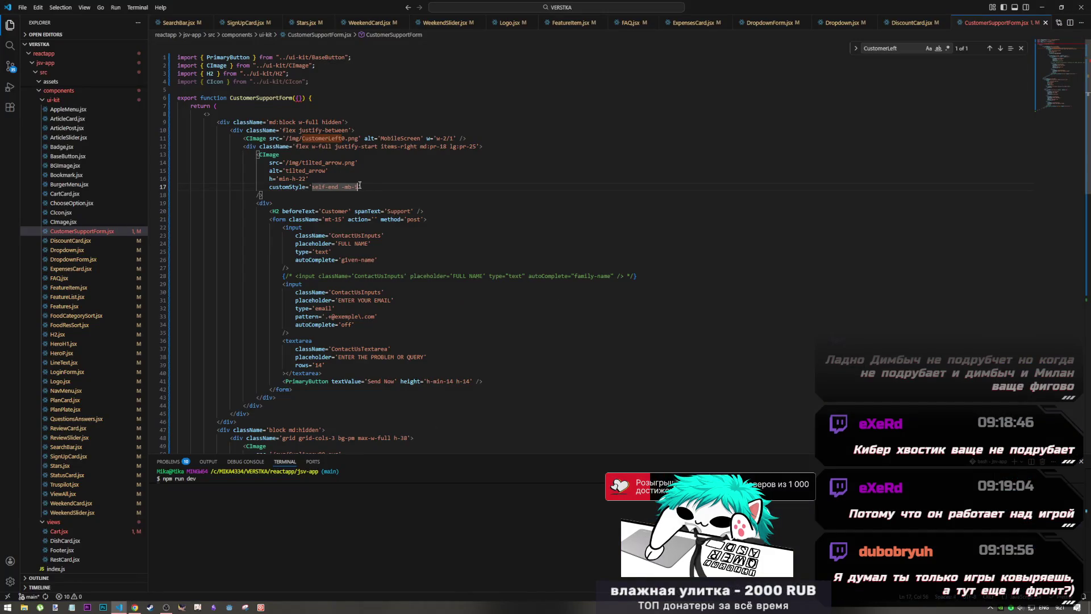
left_click_drag(355, 185, 341, 186)
key("BackSpace")
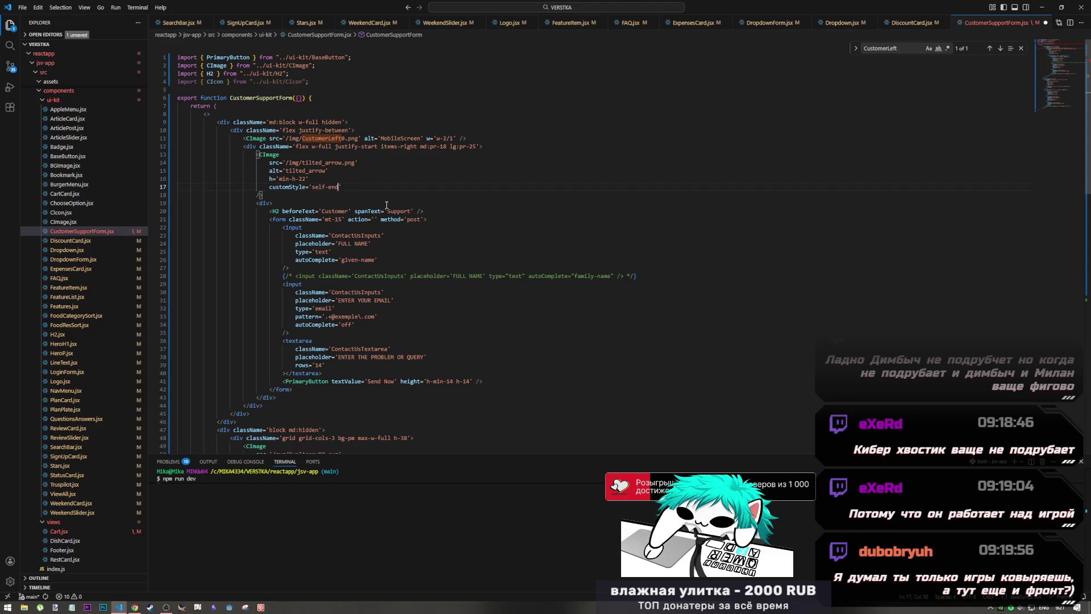
key("ctrl+s")
key("alt+Tab")
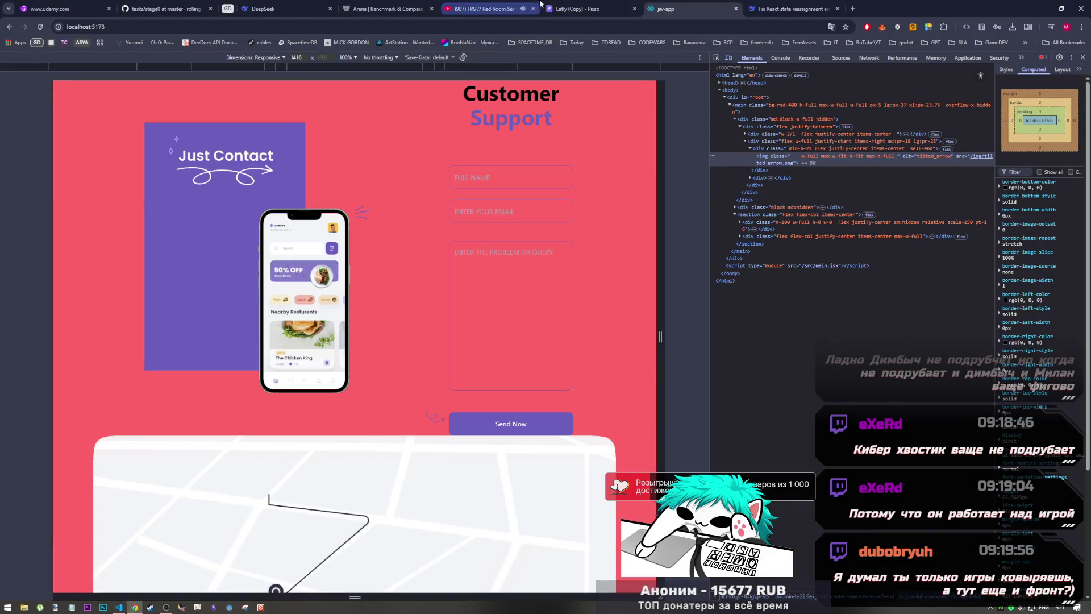
- Compare with the Pixso design, restore the -mb-10 margin, and preview the layout
left_click(583, 6)
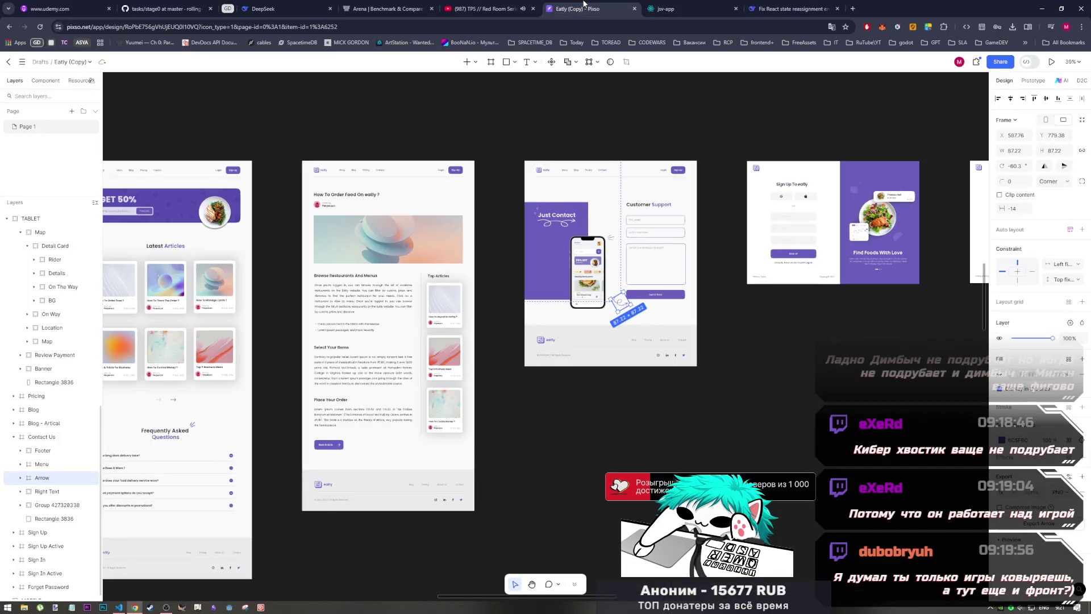
left_click(668, 8)
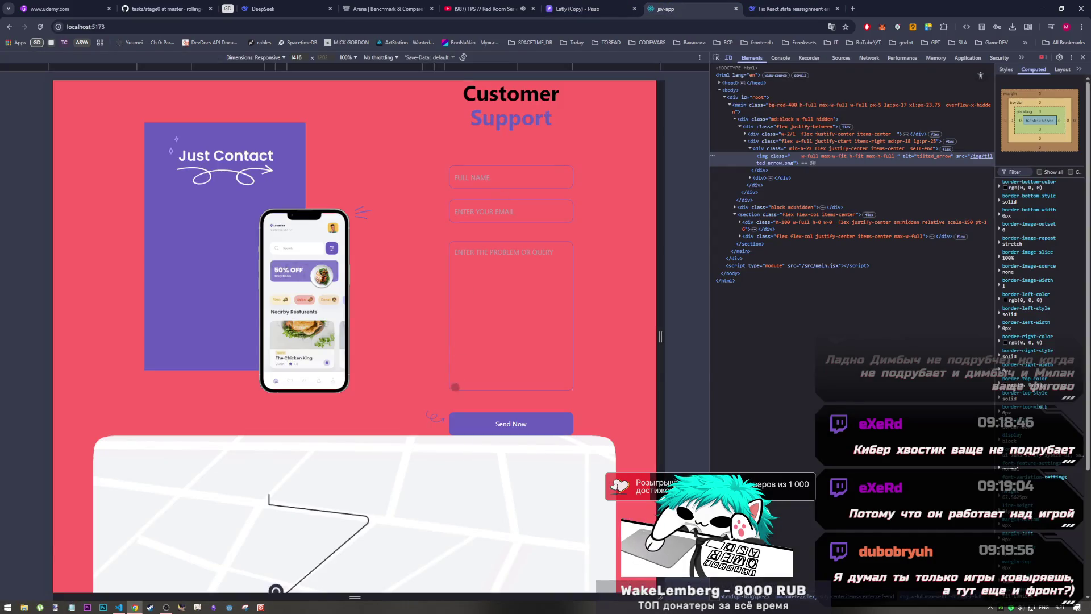
key("alt+Tab")
key("ctrl+z")
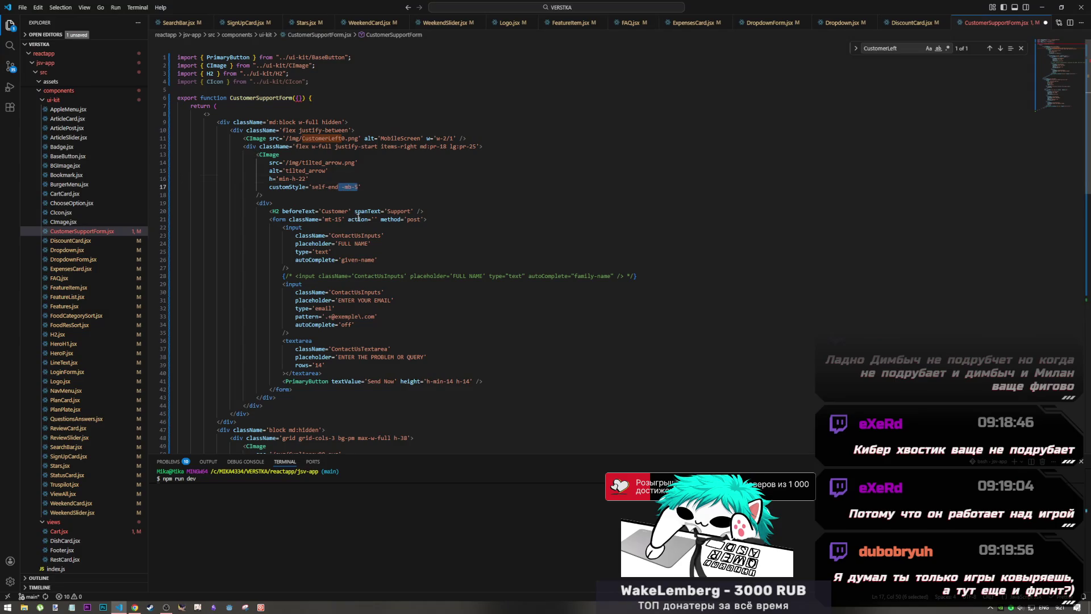
key("ctrl+y")
key("alt+Tab")
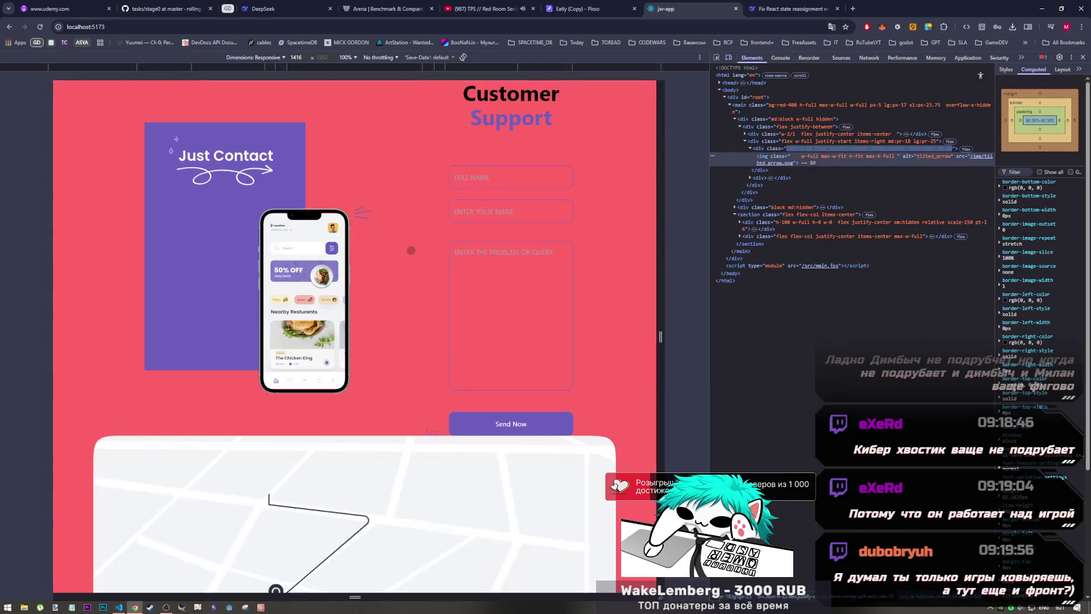
left_click(709, 7)
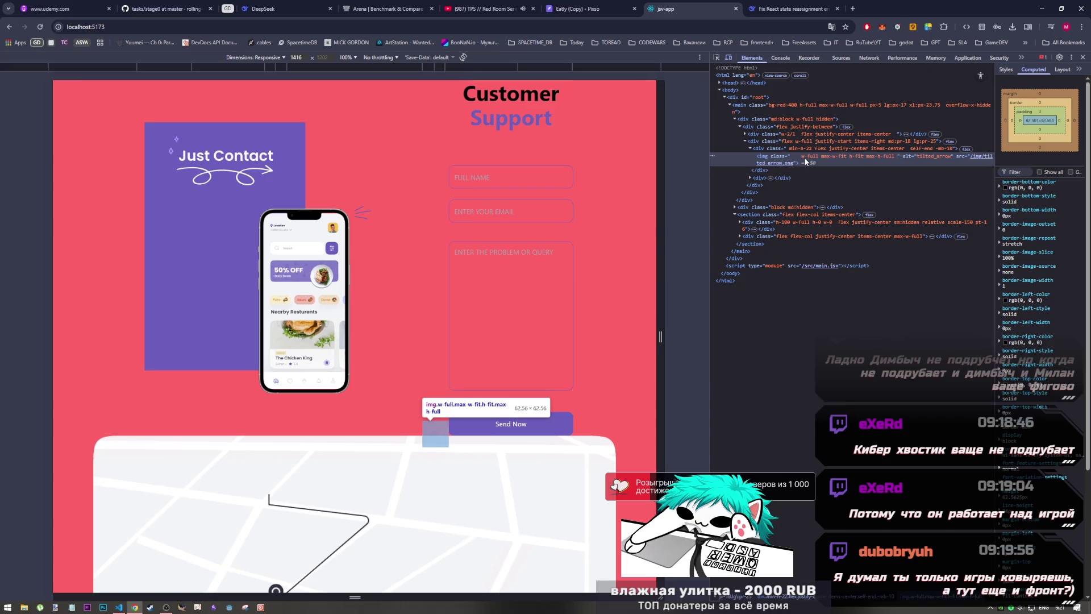
key("alt+Tab")
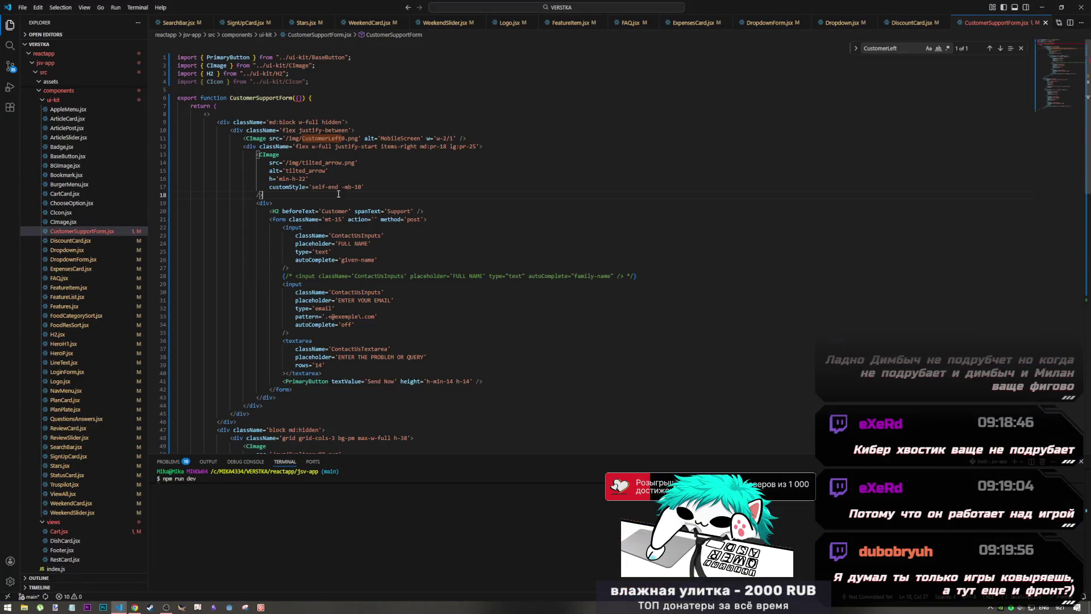
- Preview the page at 1024px and then 768px tablet width, checking the Pixso design
left_click_drag(308, 179, 278, 179)
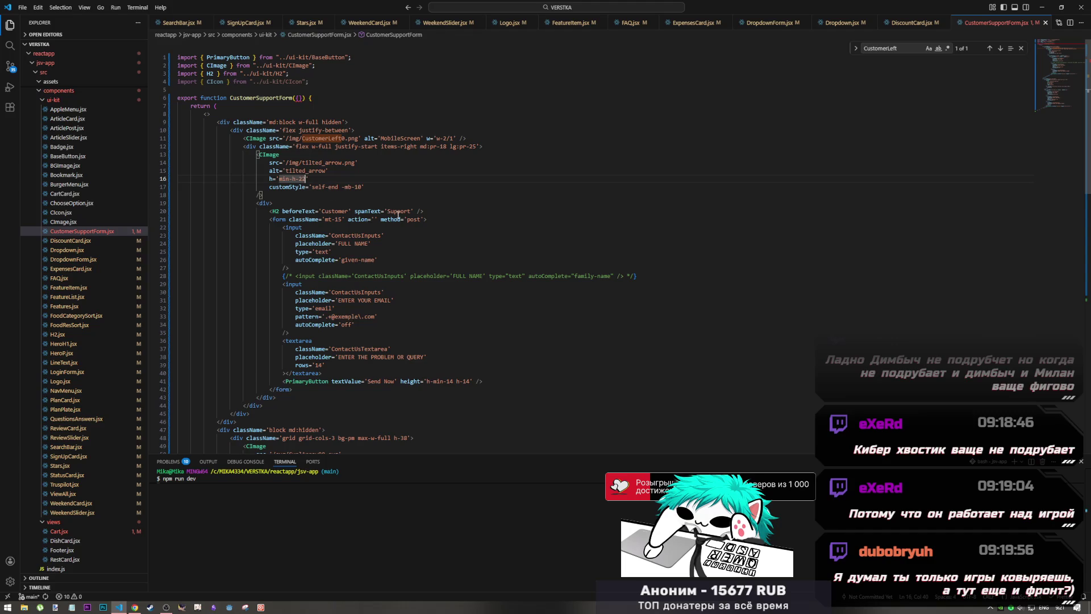
key("alt+Tab")
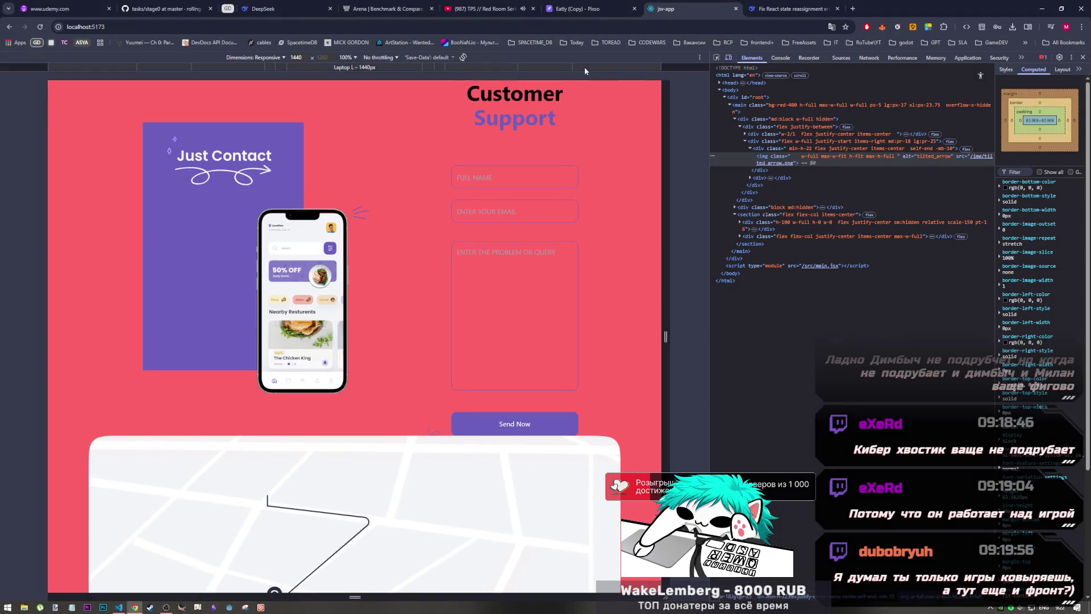
left_click(537, 68)
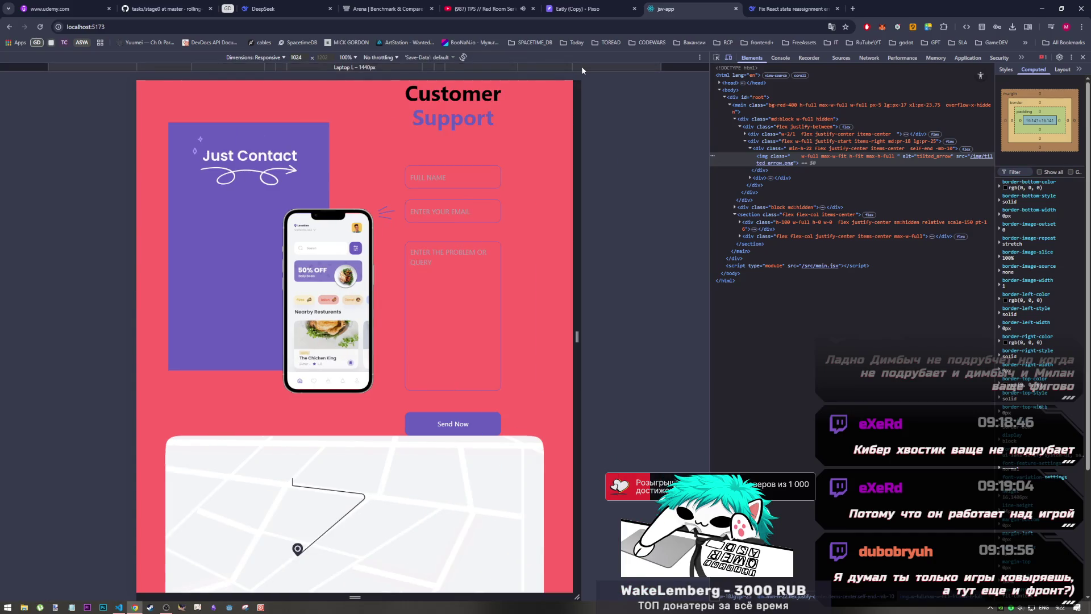
left_click(601, 4)
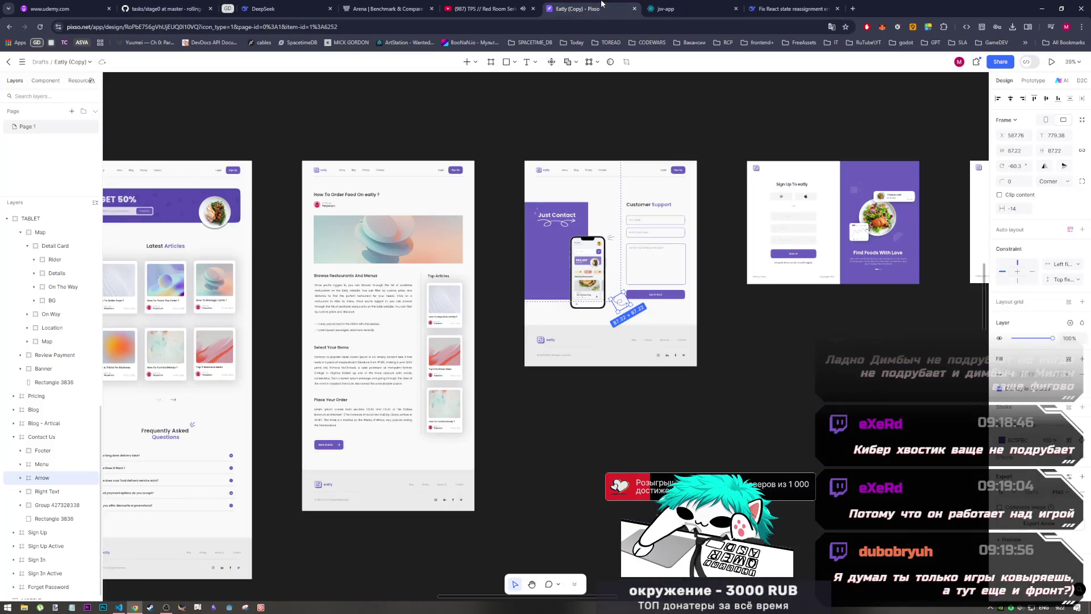
left_click(665, 9)
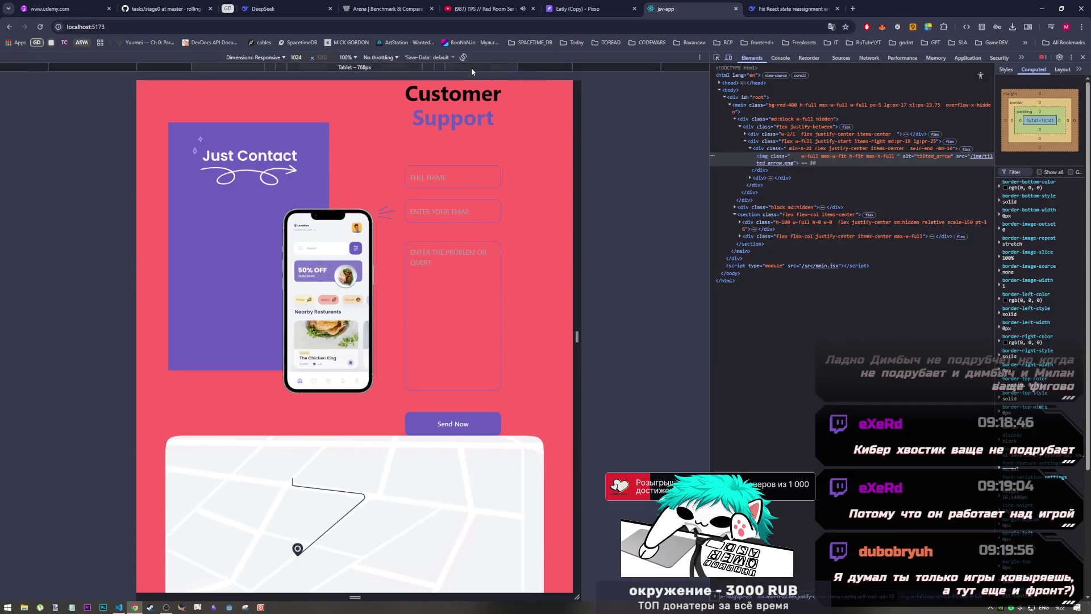
left_click(472, 67)
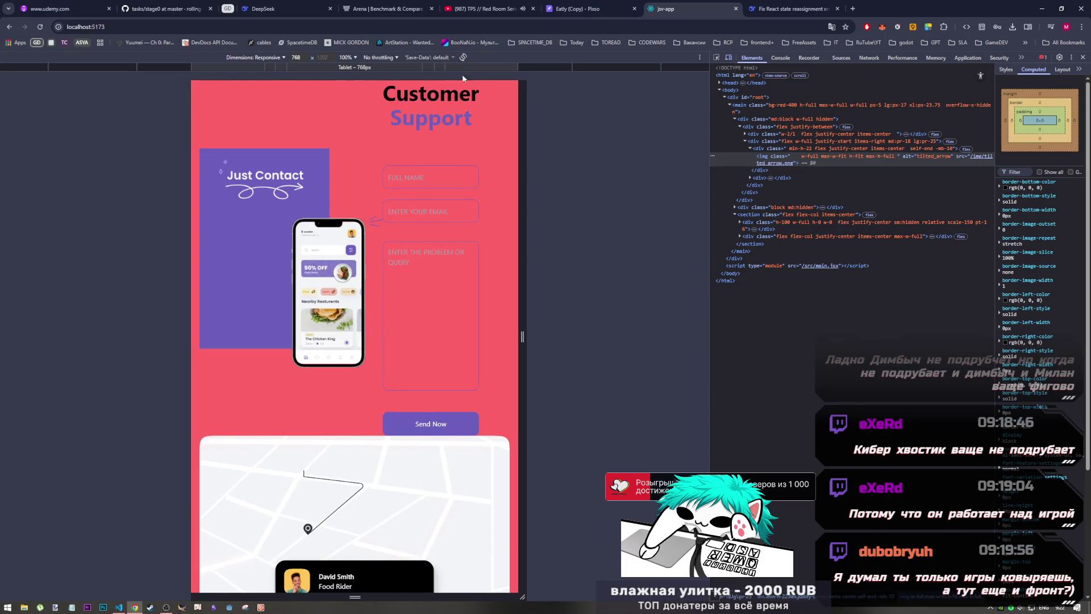
key("alt+Tab")
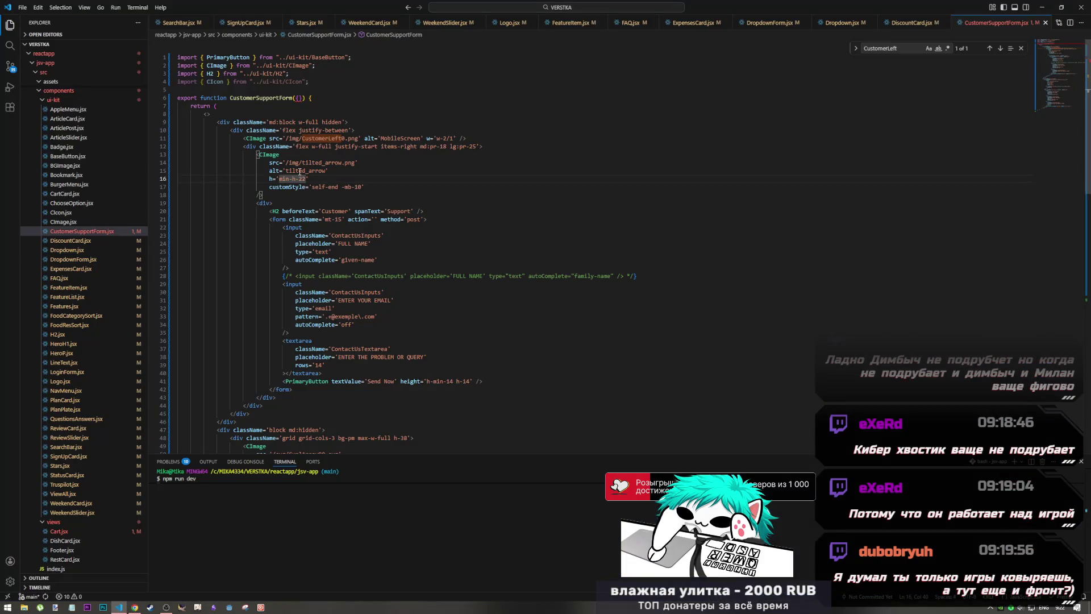
- Add a divW 'min-w-22' prop under the arrow's min-h-22 height line, save, and check the browser
left_click(310, 179)
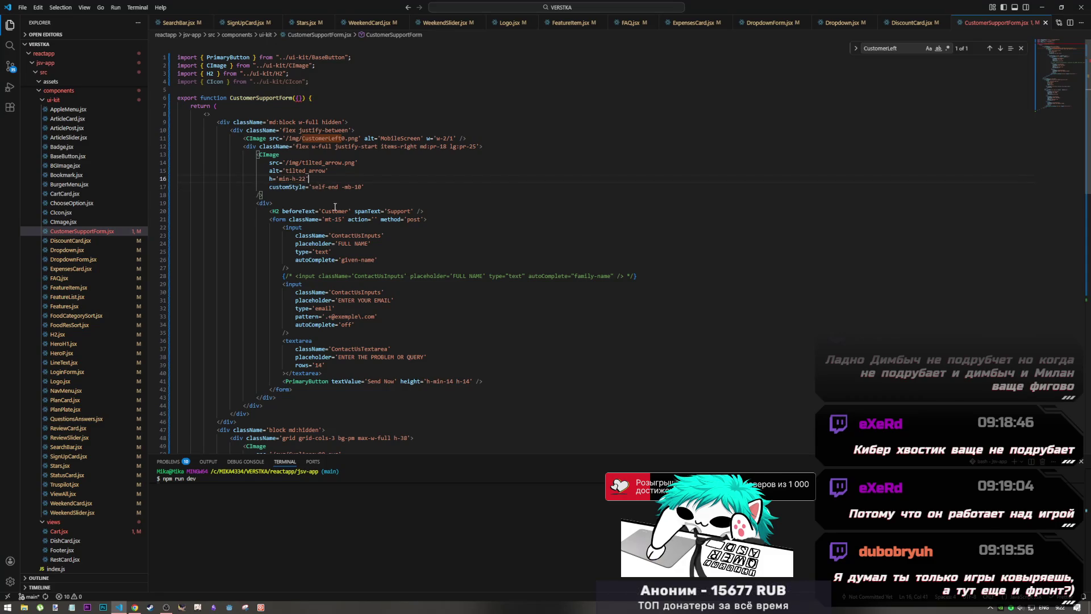
key("Return")
type("di")
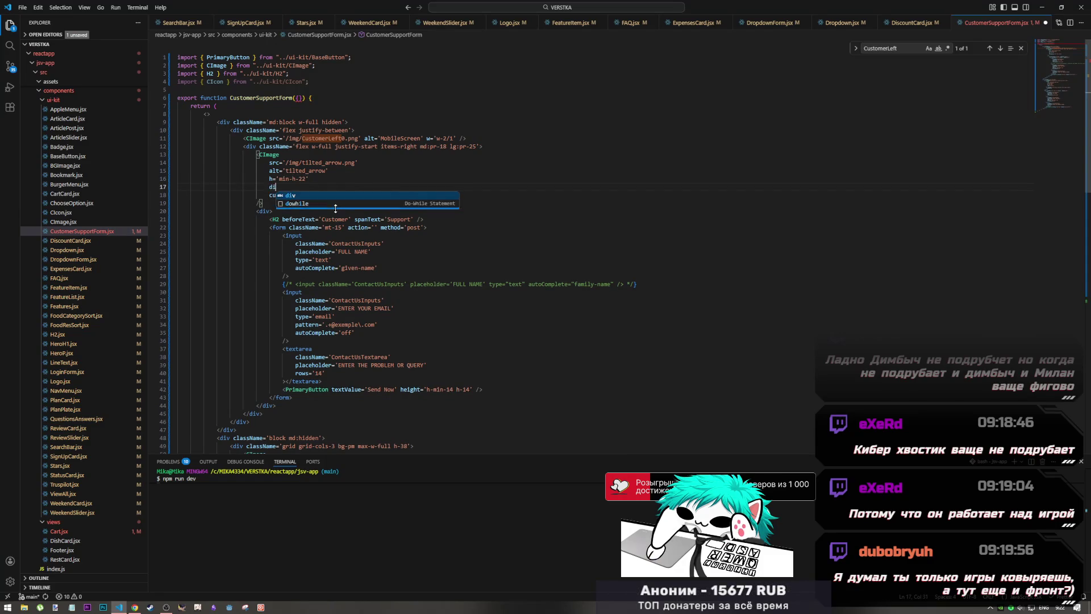
type("vw")
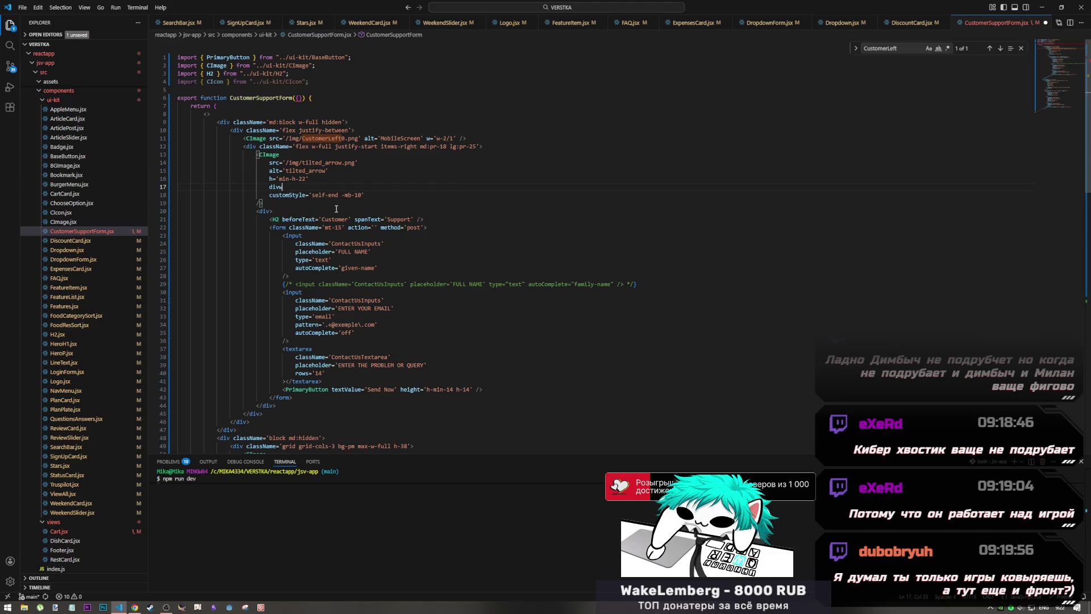
type("W= ")
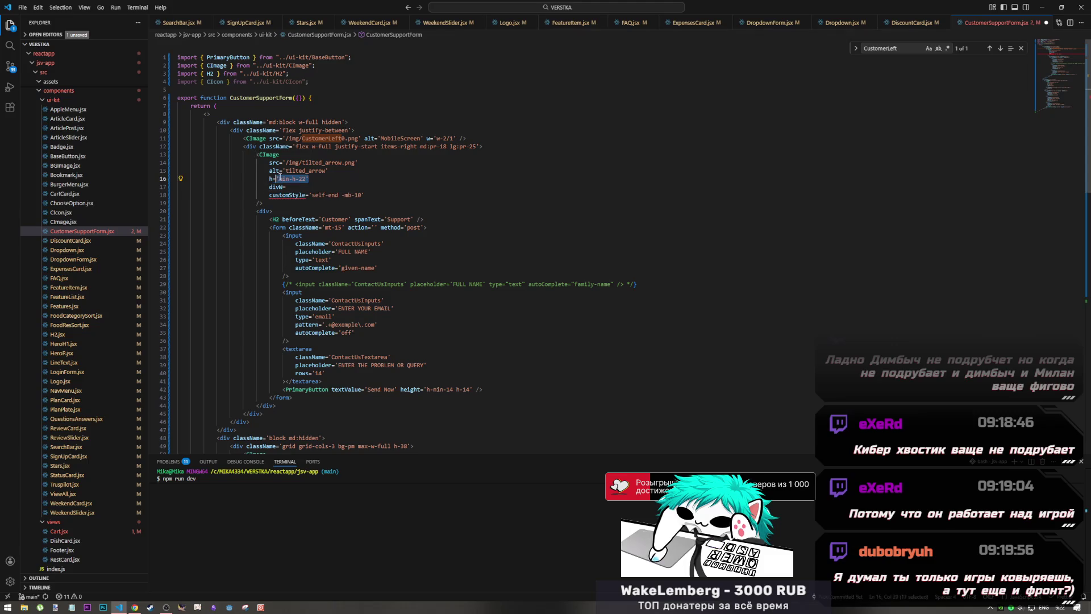
type("'min-w-22'")
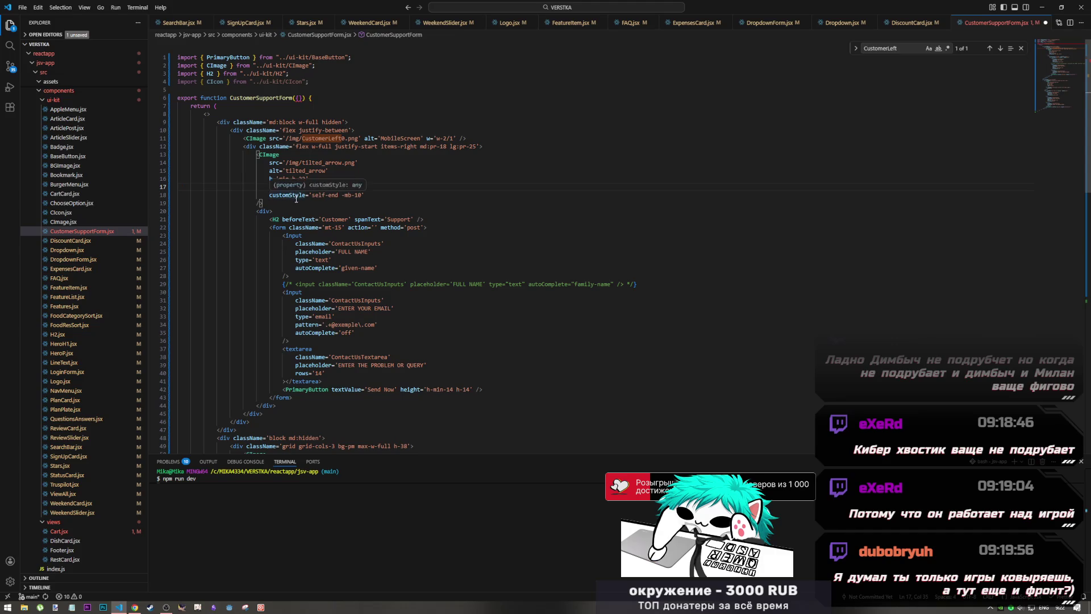
key("ctrl+s")
key("alt+Tab")
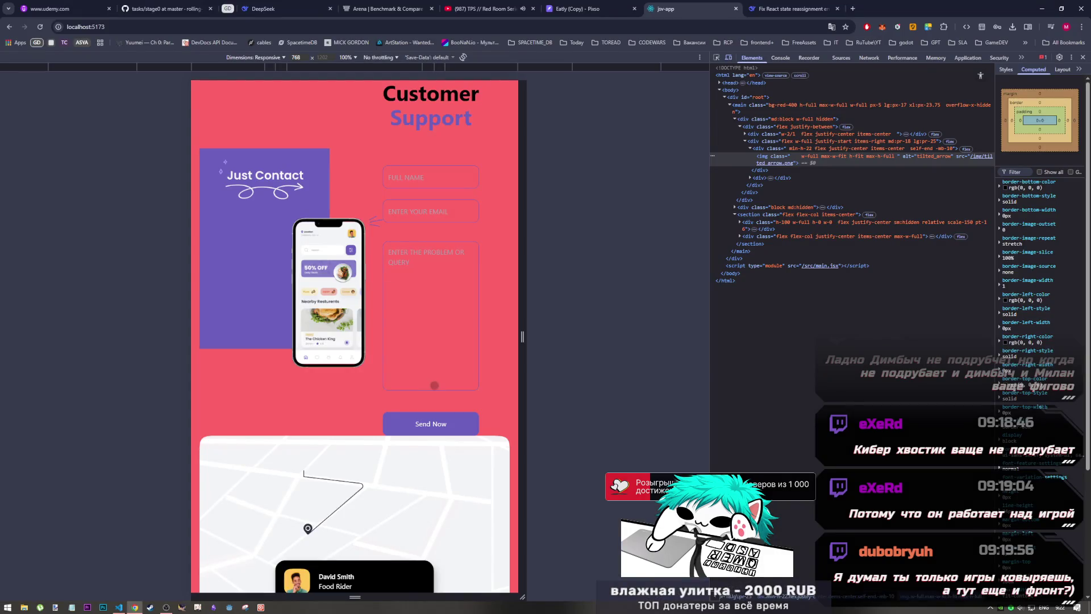
key("alt+Tab")
- Add w='min-w-22' right after the min-h-22 height line, save, and recheck the preview
key("Up")
key("Up")
key("End")
key("Return")
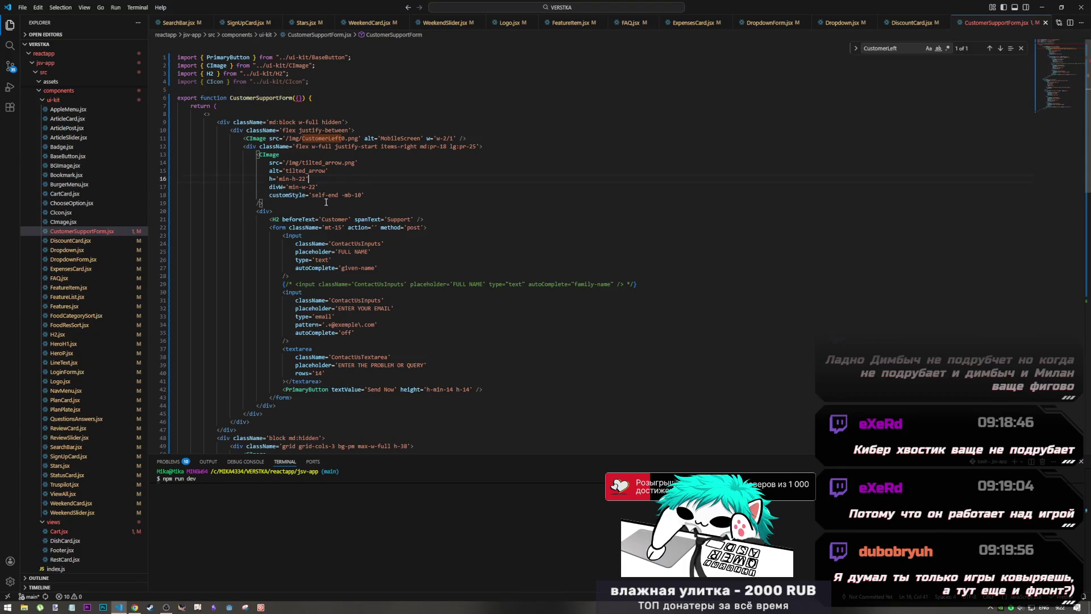
type("w")
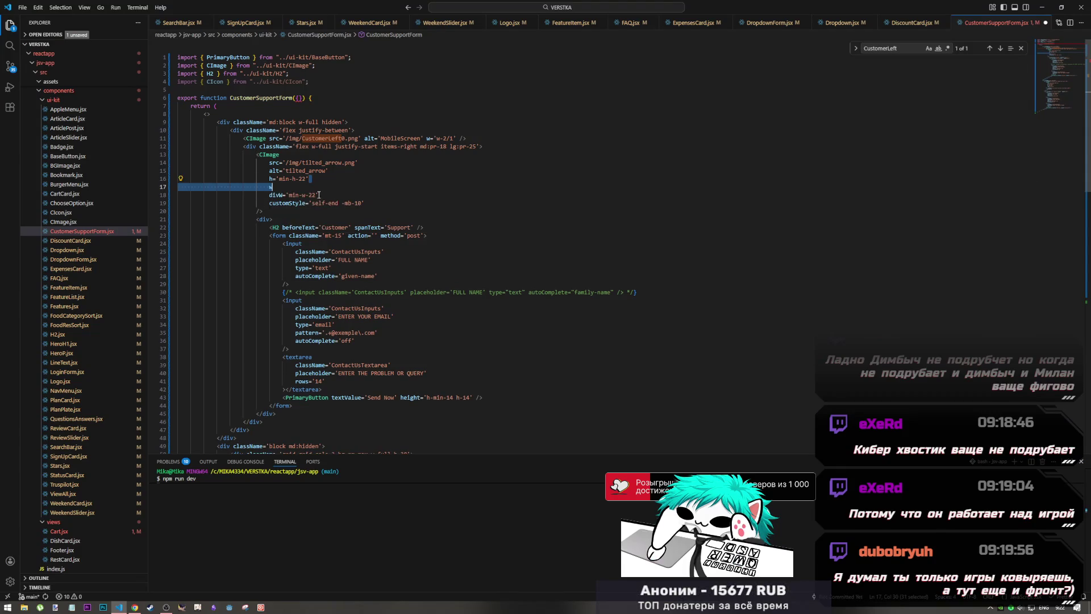
left_click_drag(318, 195, 273, 187)
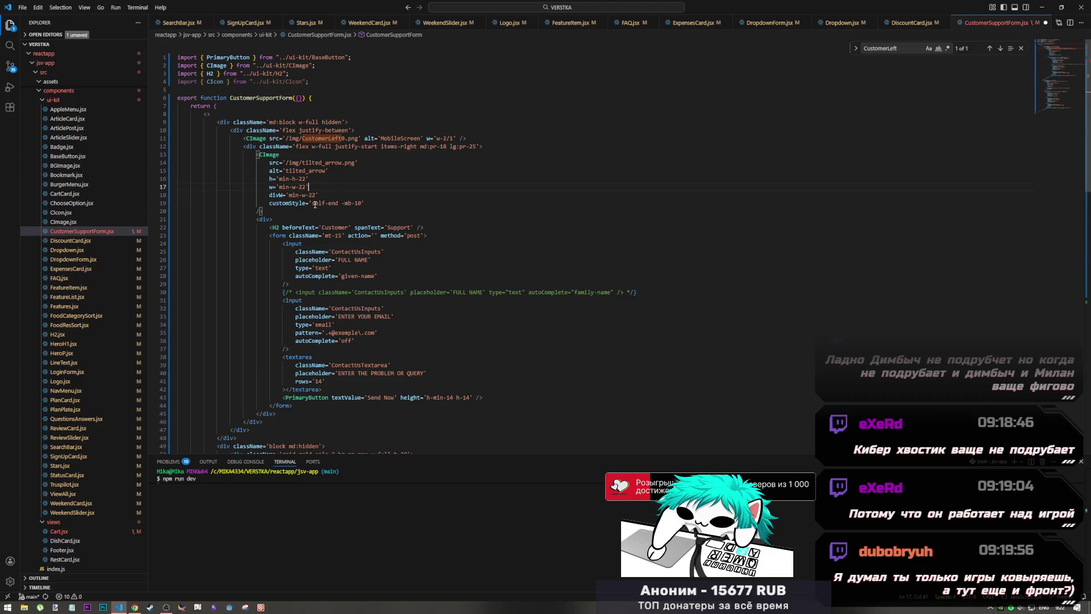
key("ctrl+s")
key("alt+Tab")
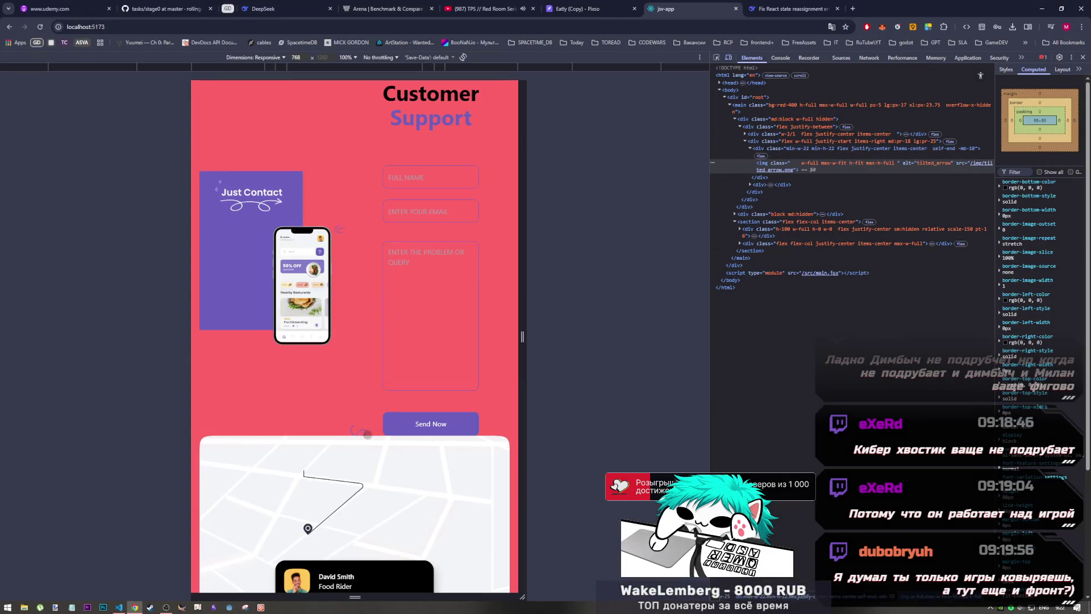
key("alt+Tab")
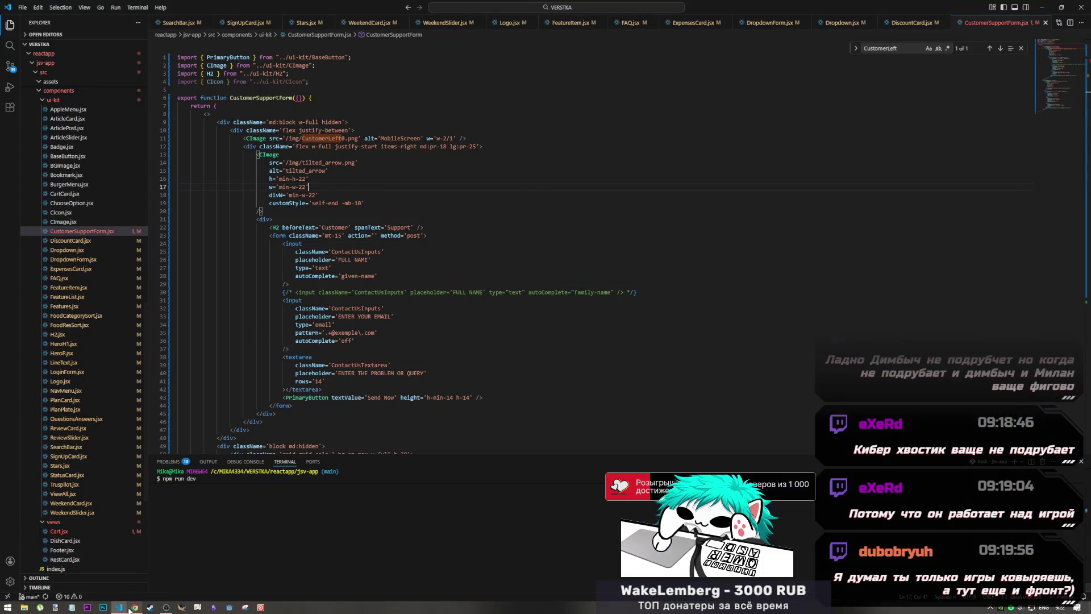
mouse_move(132, 596)
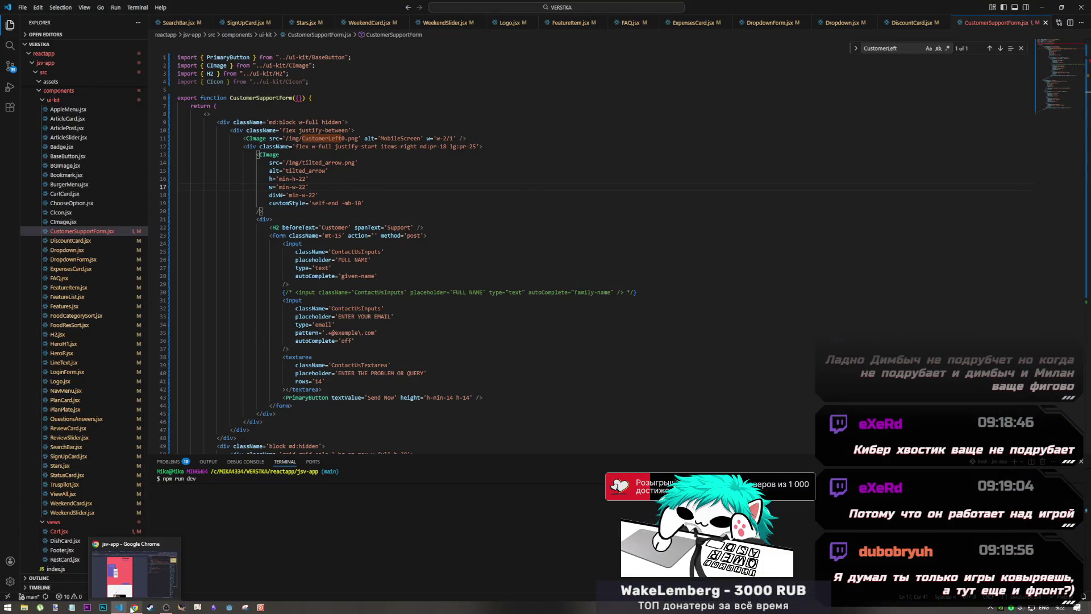
left_click(166, 607)
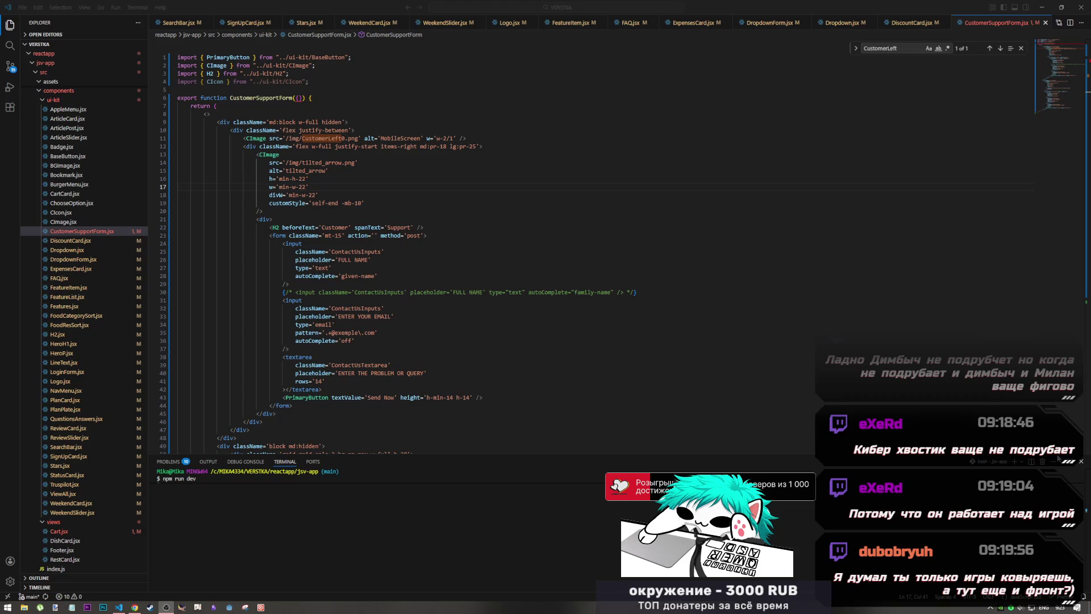
- Compare the contact form layout at 1440px, 1024px and 768px preview widths
left_click(543, 284)
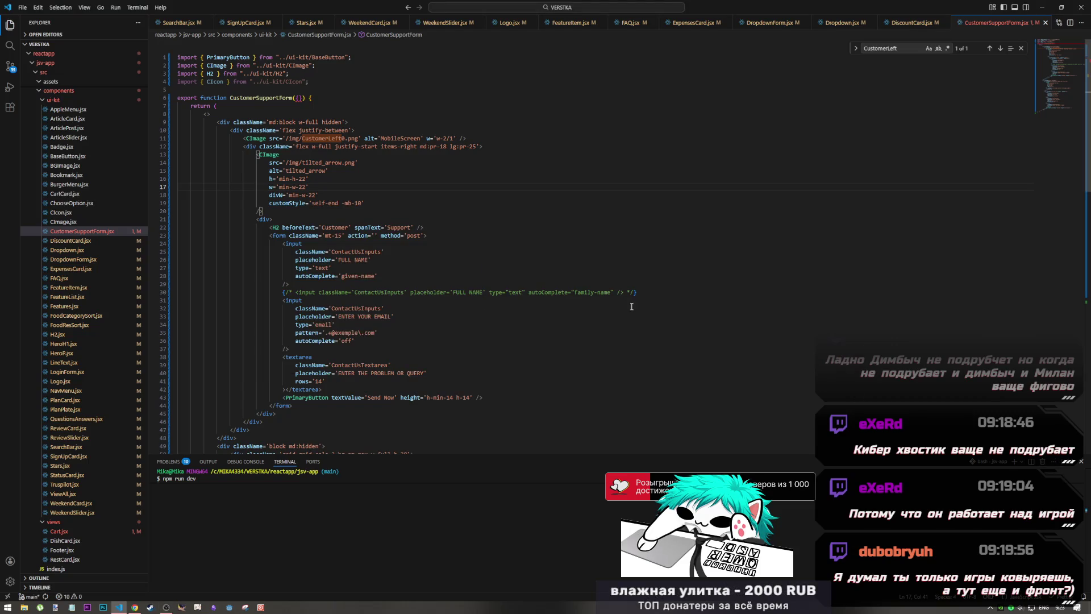
key("alt+Tab")
key("alt+Tab")
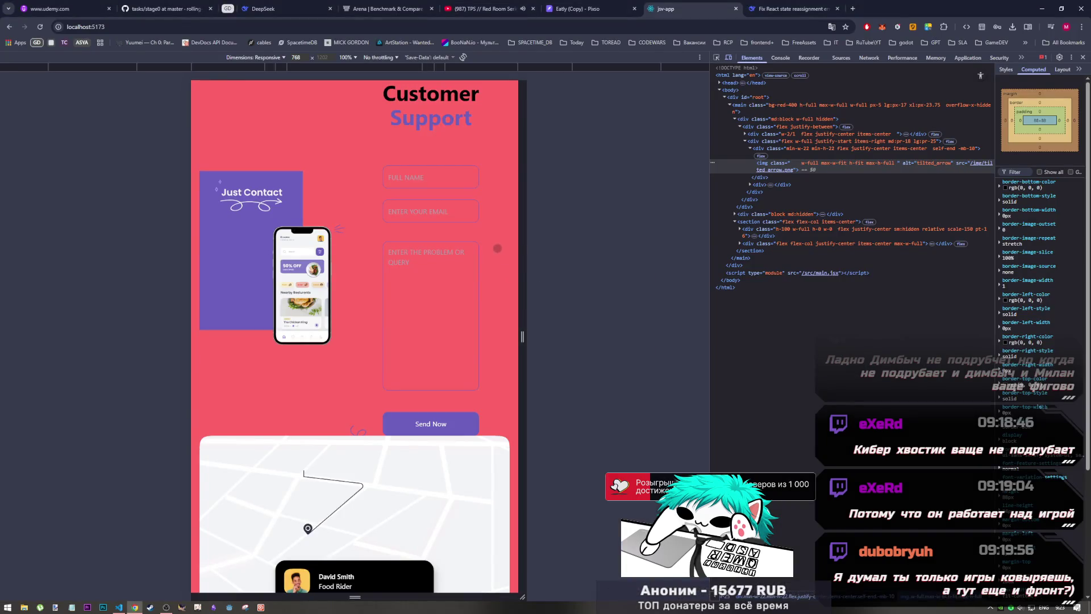
left_click(585, 65)
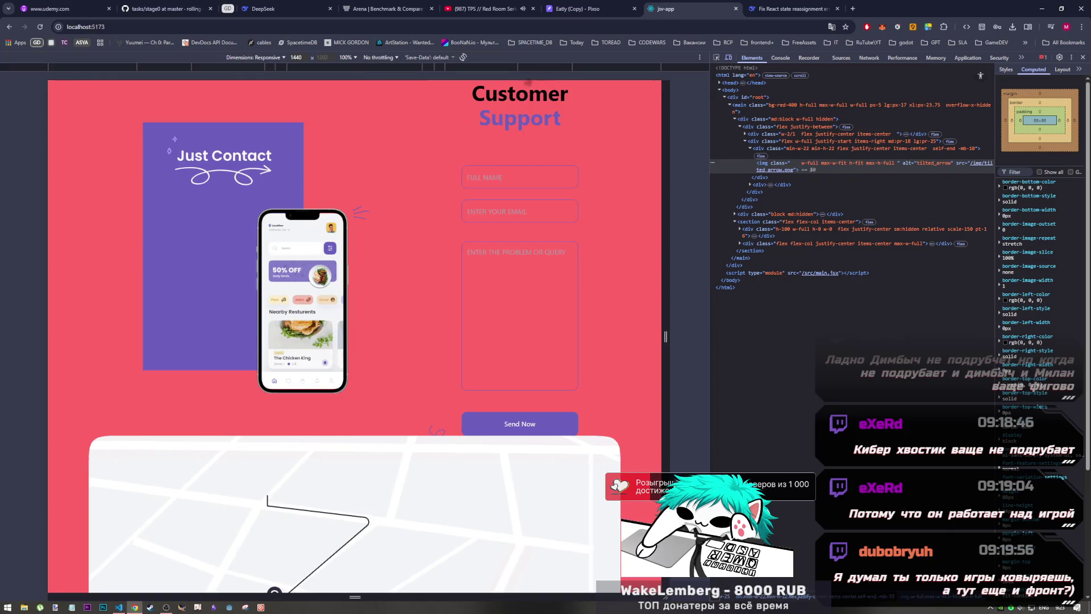
left_click(542, 63)
left_click(592, 65)
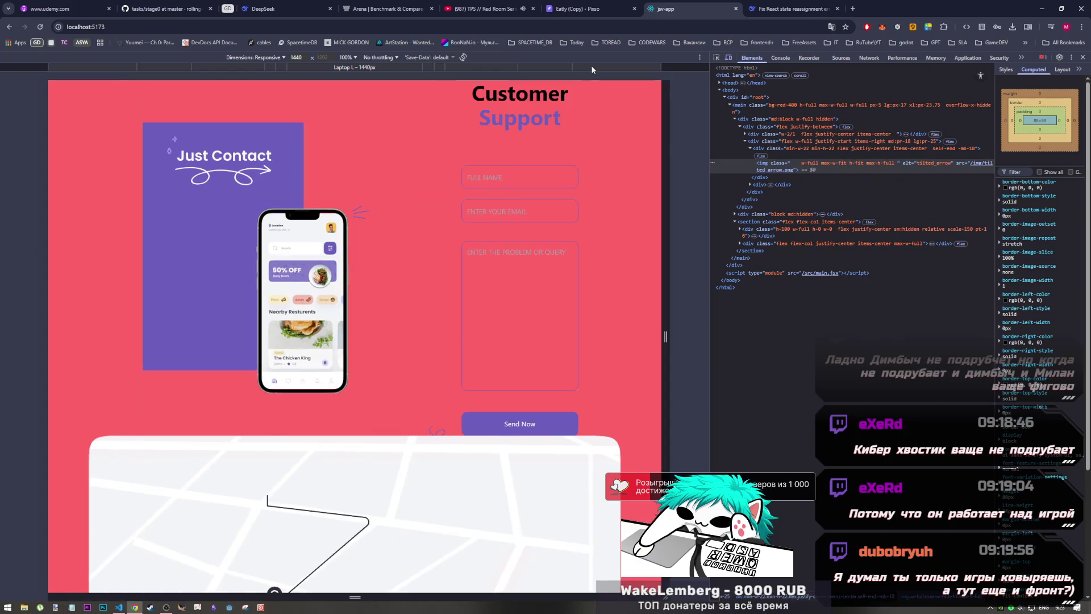
left_click(552, 64)
left_click(461, 67)
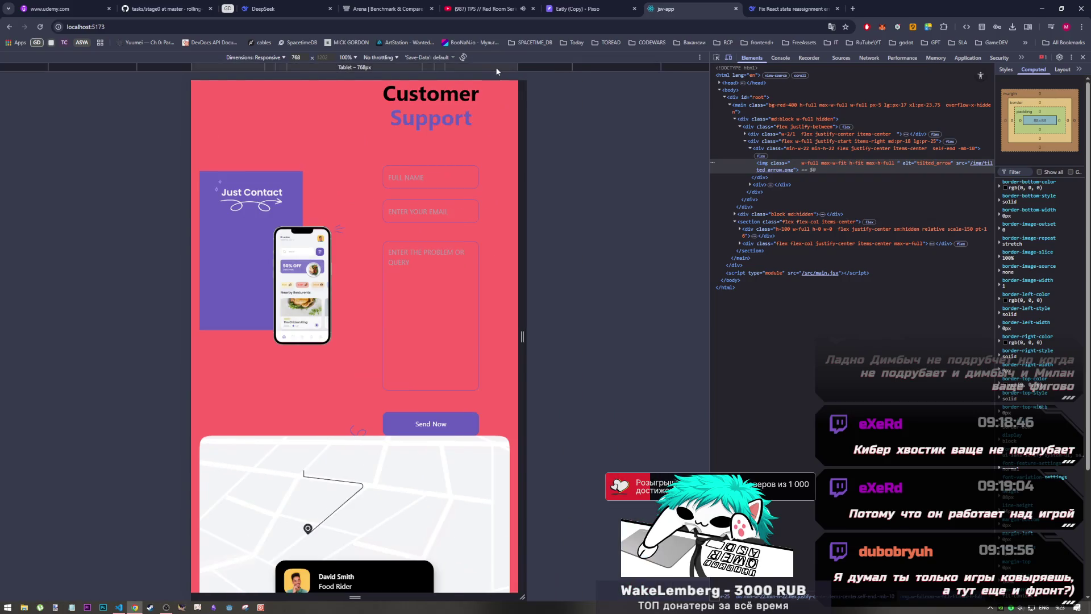
left_click(438, 68)
left_click(467, 66)
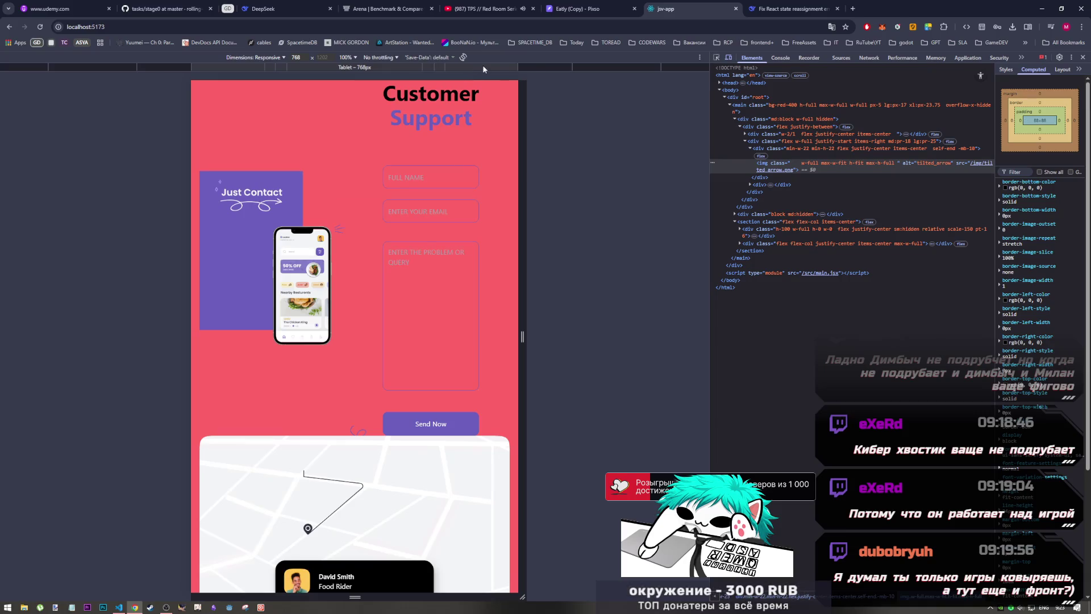
left_click(536, 63)
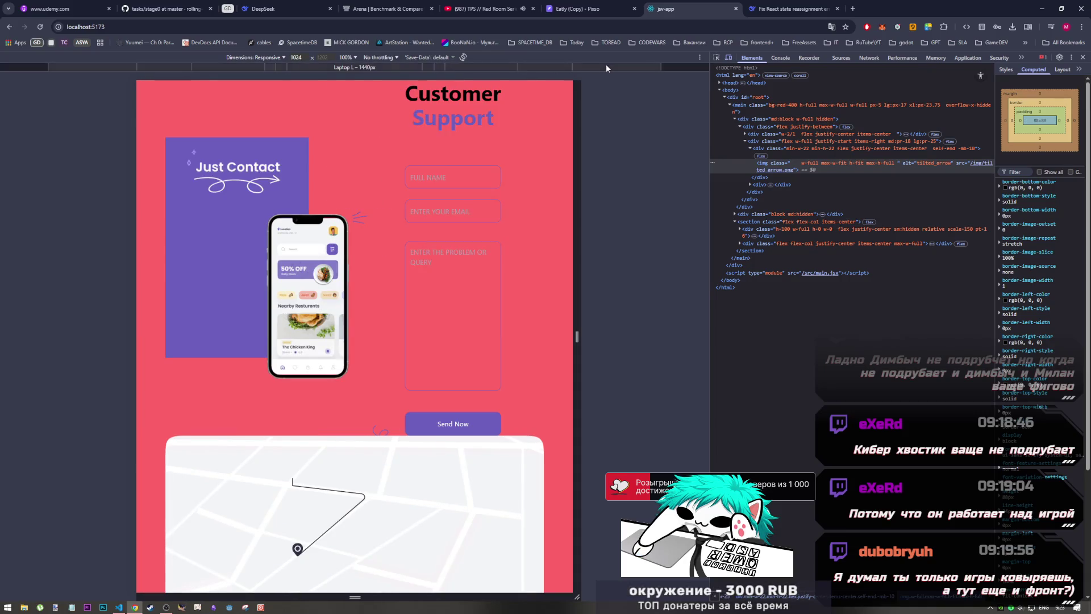
left_click(606, 64)
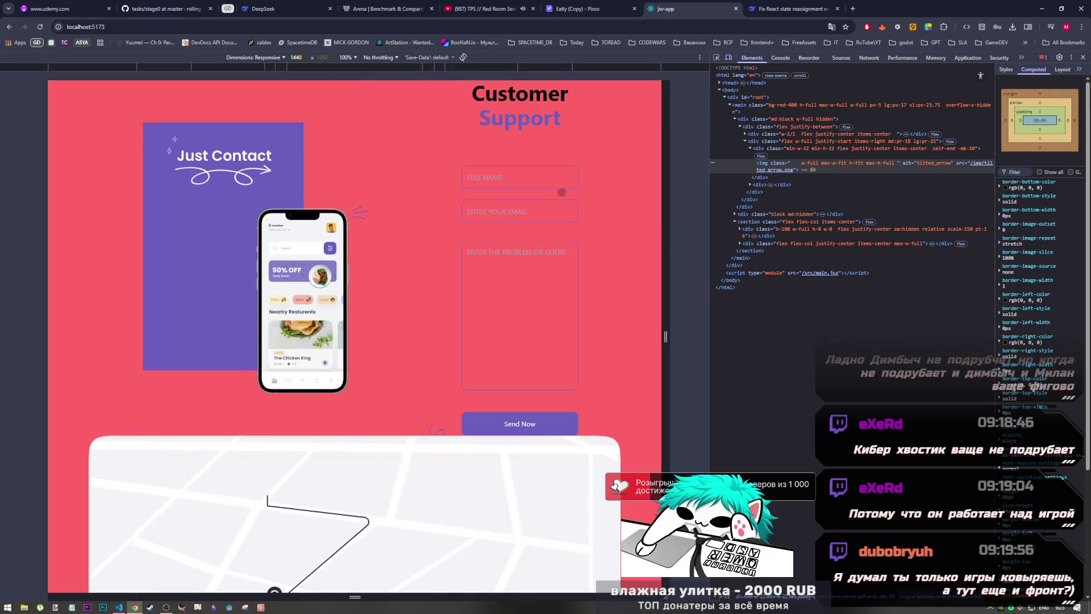
- Go between the code and the browser, ending on the localhost:5173 jsv-app page with DevTools
key("alt+Tab")
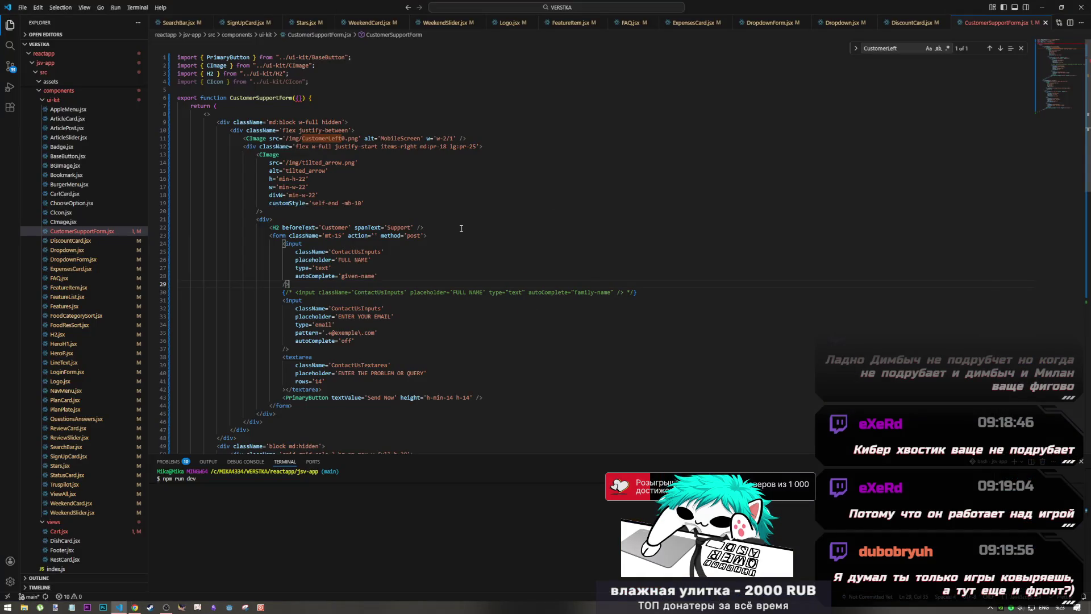
key("alt+Tab")
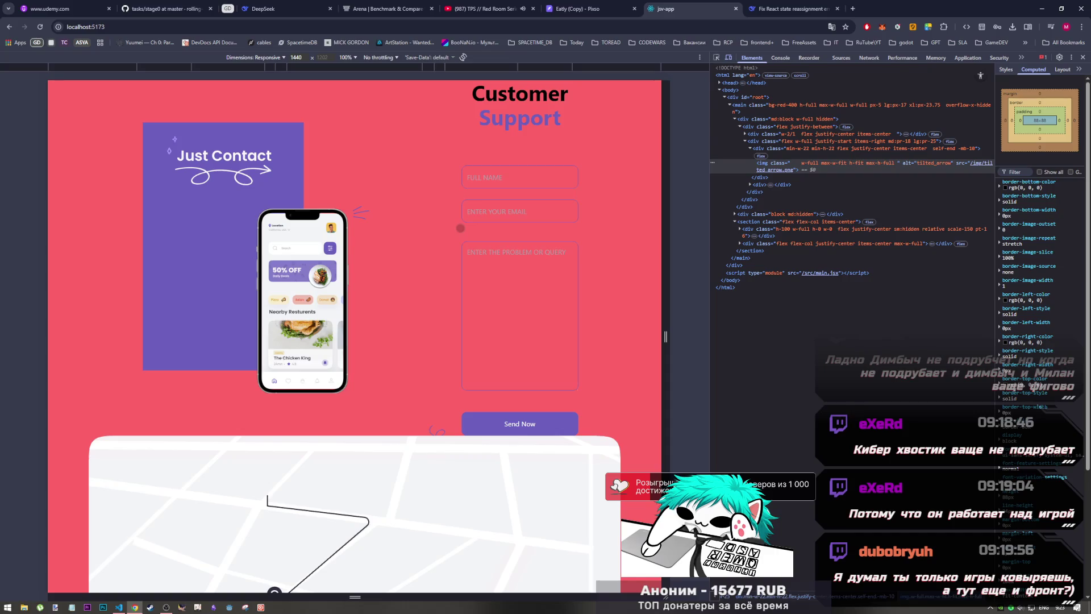
key("alt+Tab")
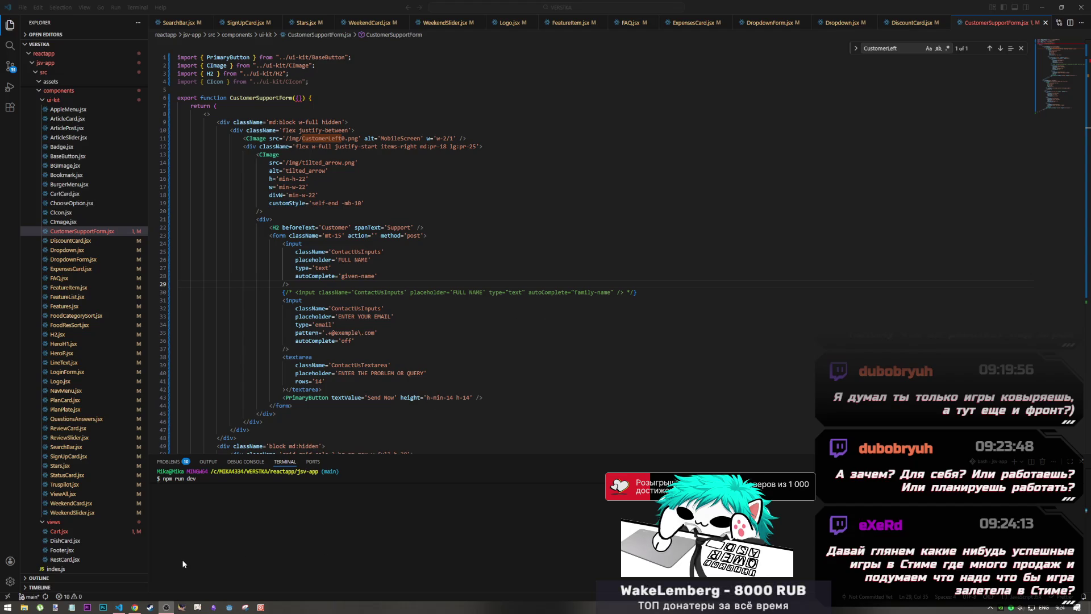
left_click(134, 606)
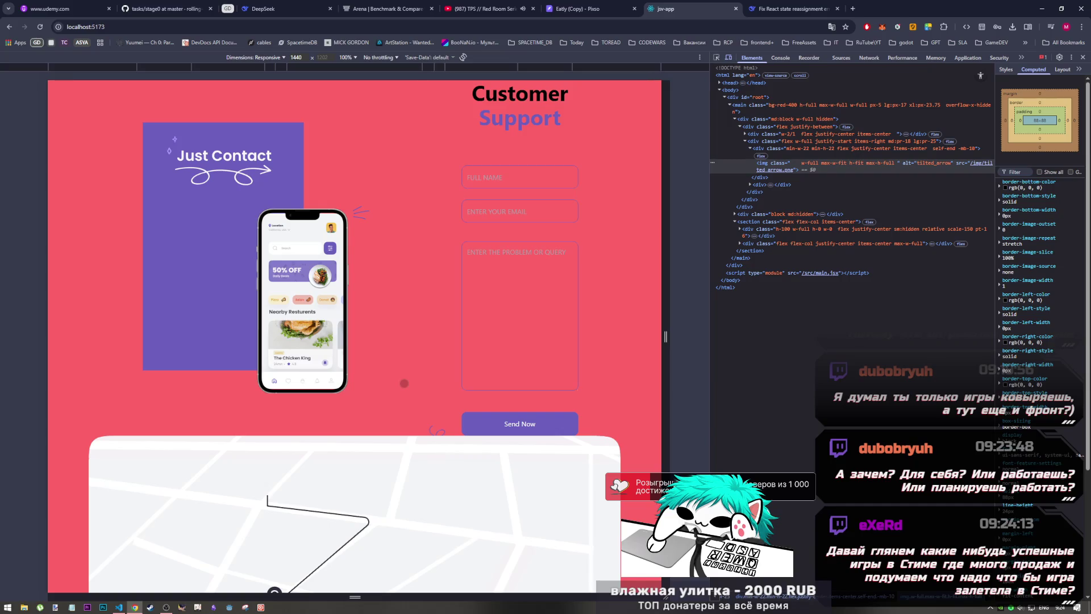
left_click(120, 608)
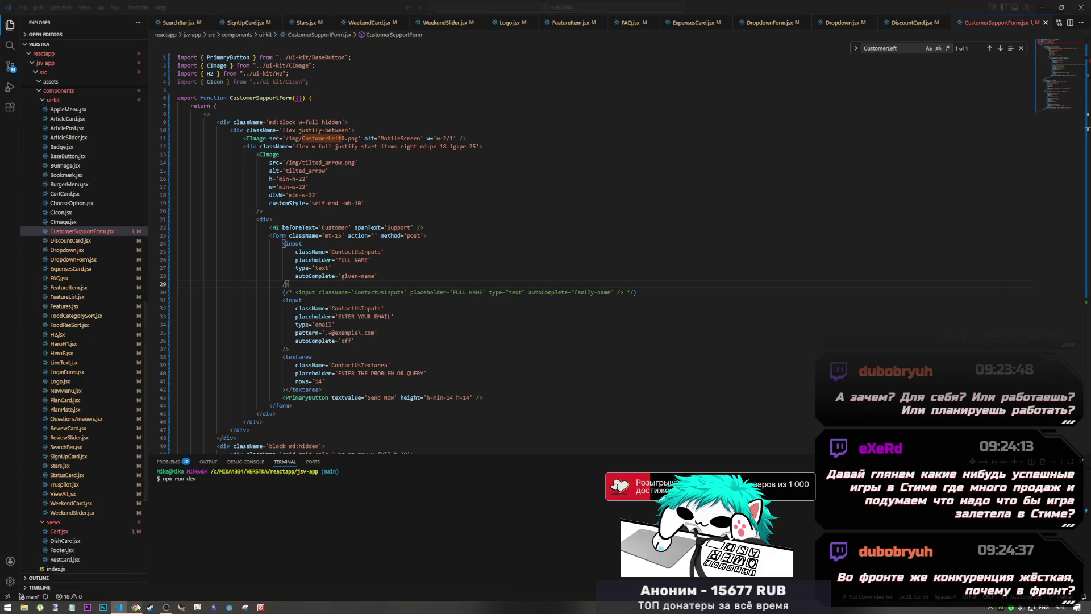
left_click(136, 606)
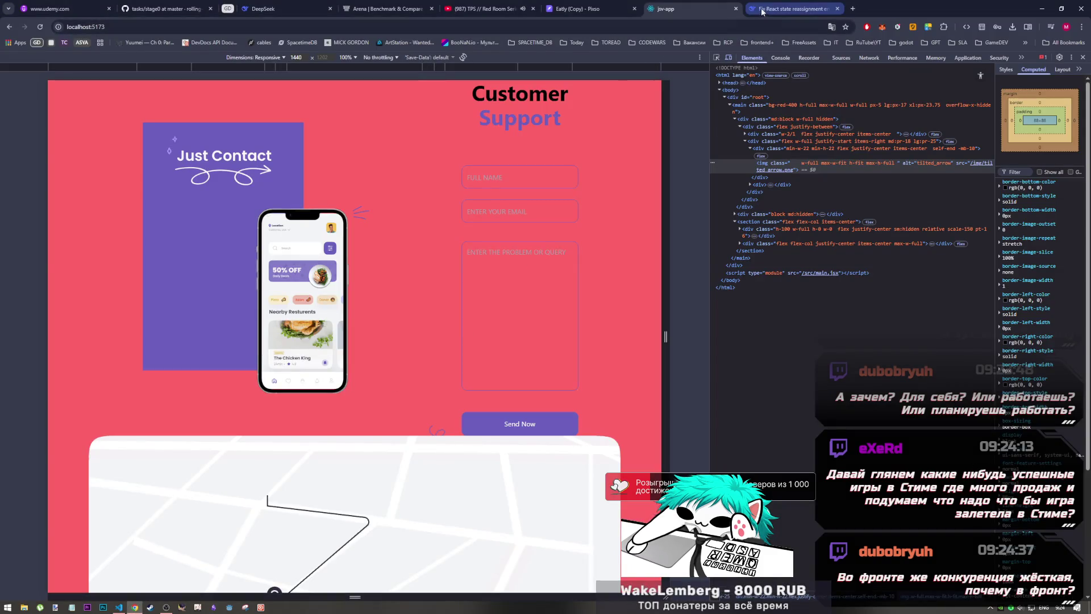
left_click(165, 607)
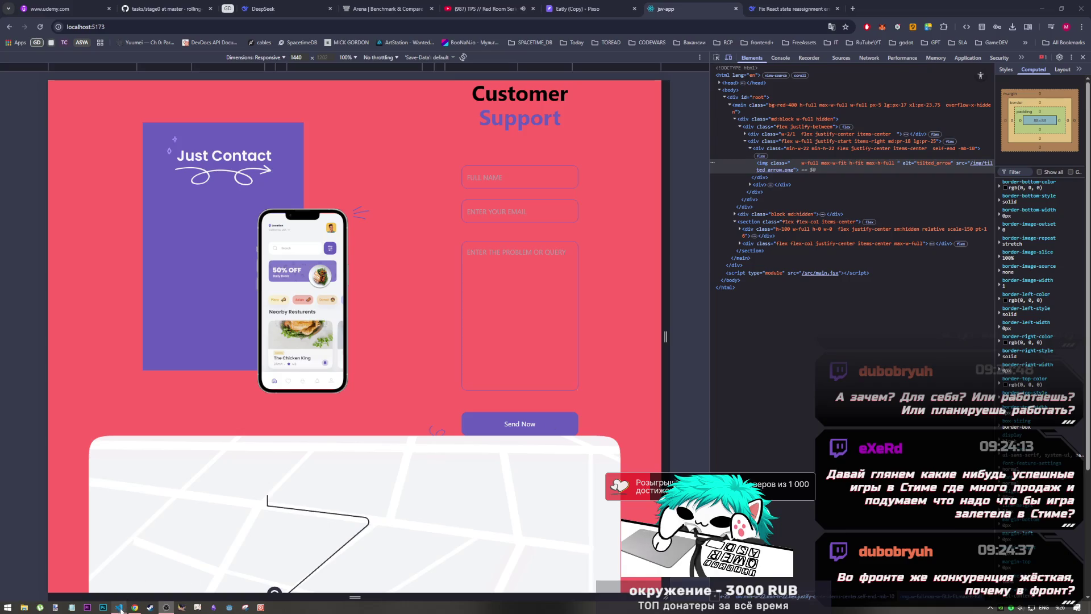
mouse_move(120, 609)
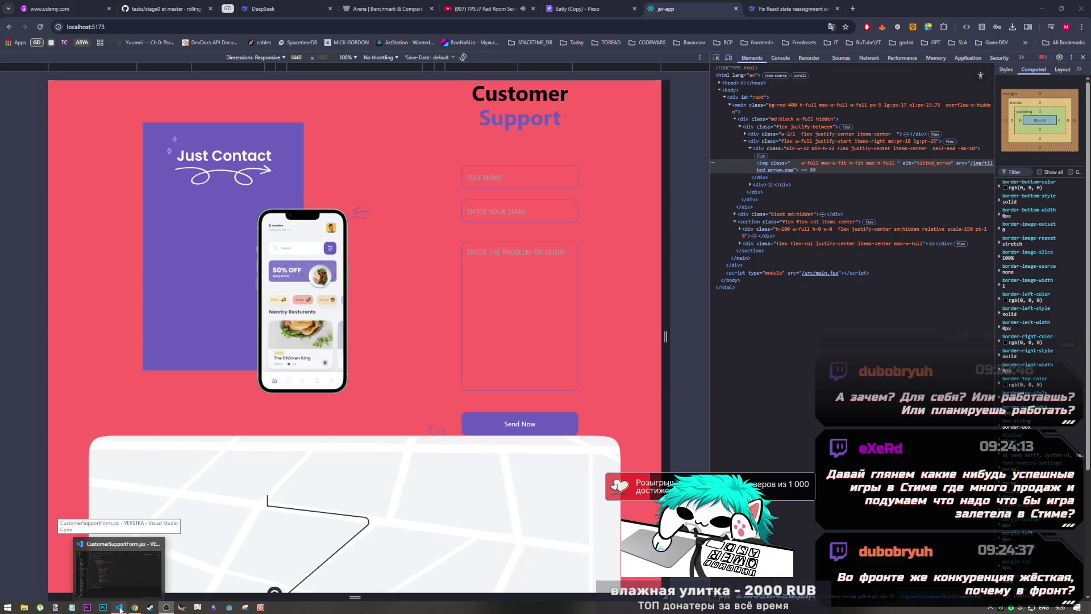
left_click(120, 609)
left_click(356, 407)
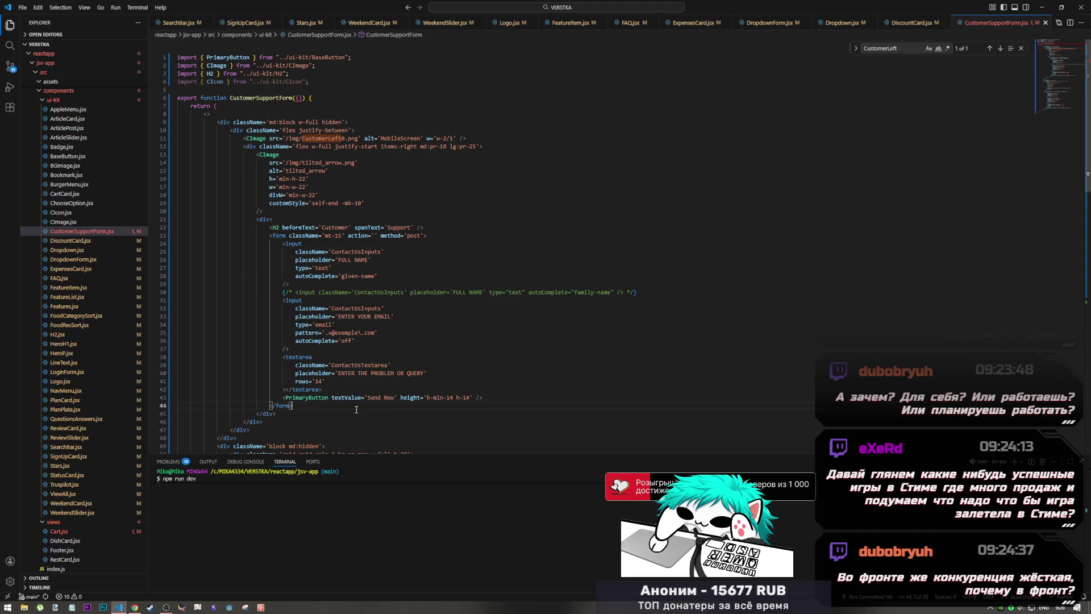
mouse_move(135, 608)
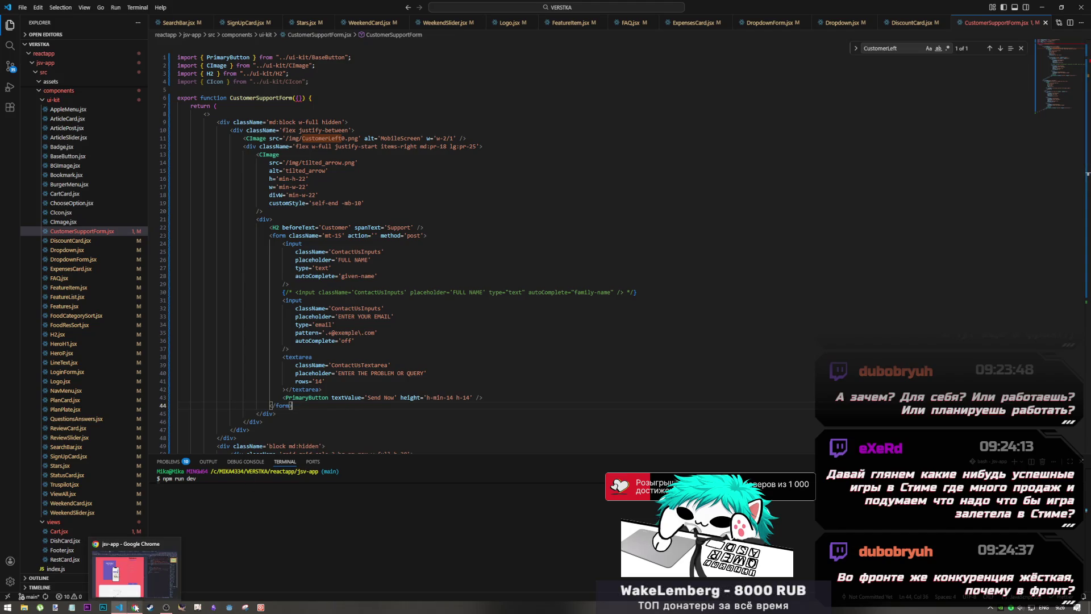
left_click(333, 324)
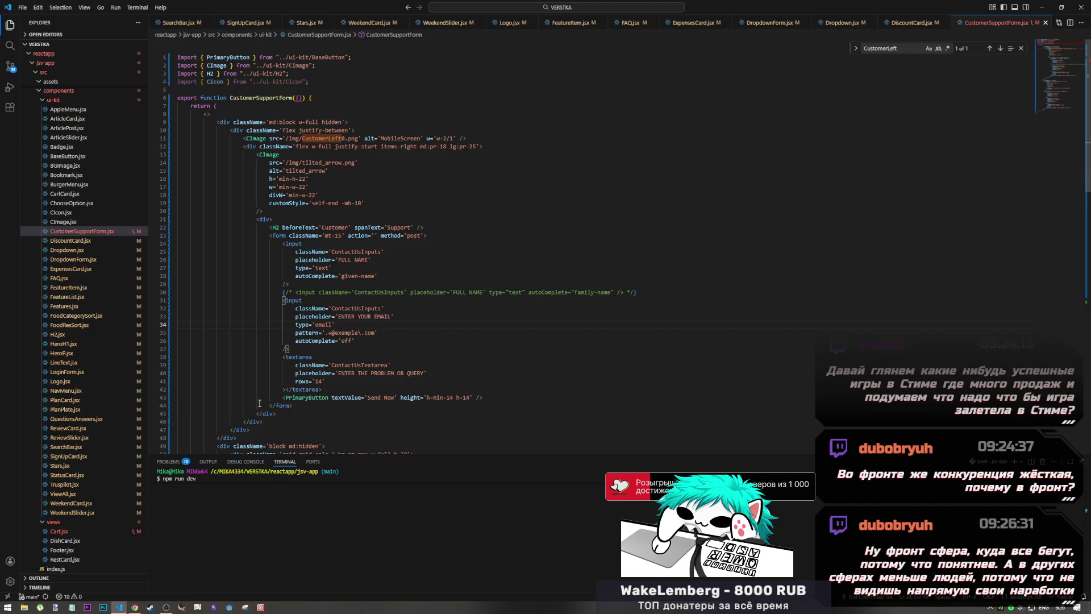
key("alt+Tab")
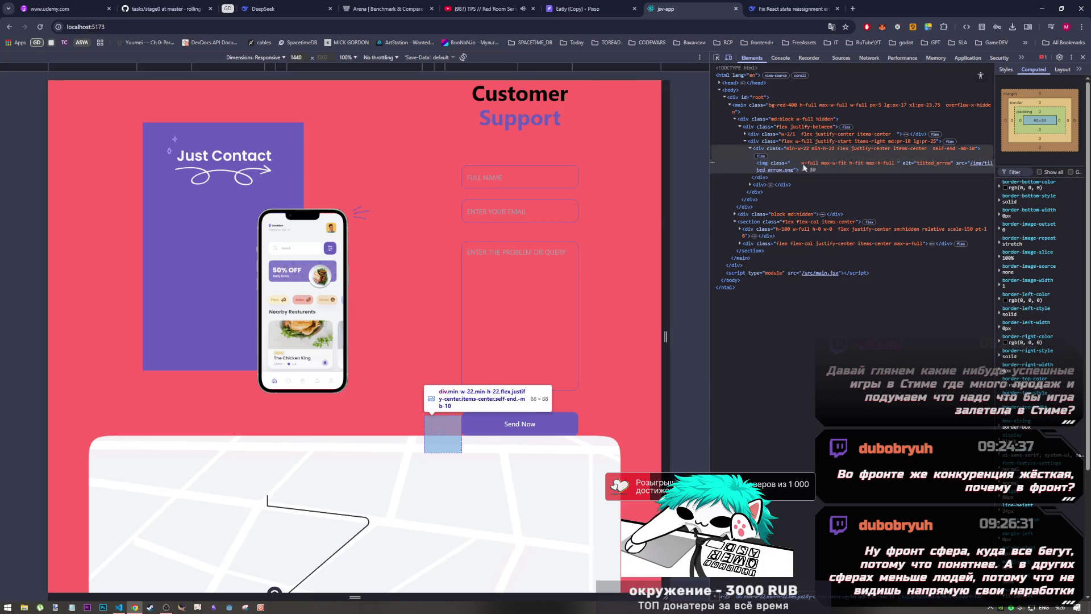
left_click(165, 608)
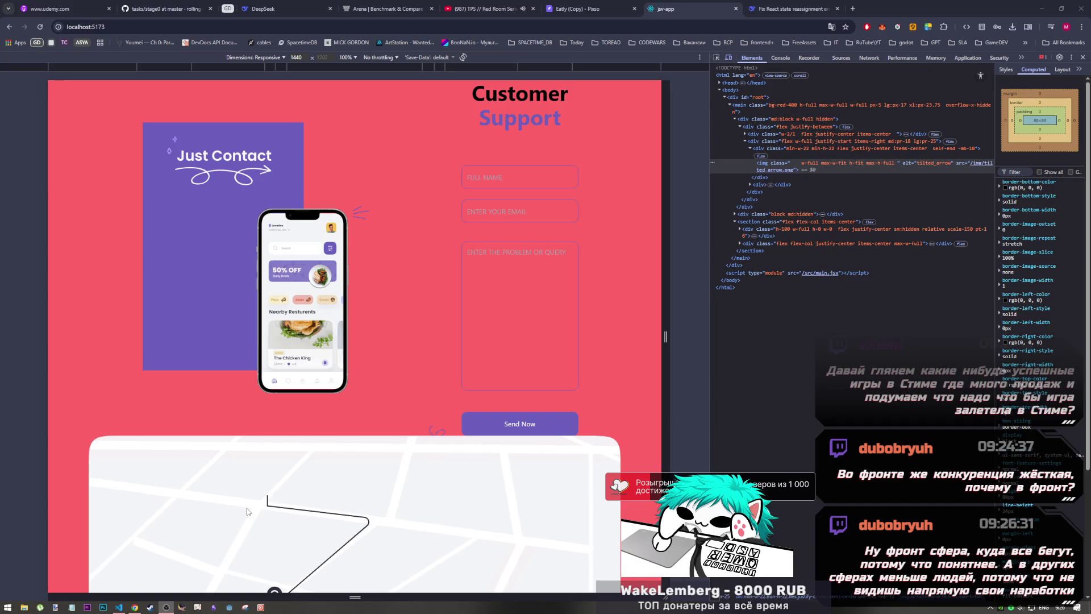
left_click(119, 607)
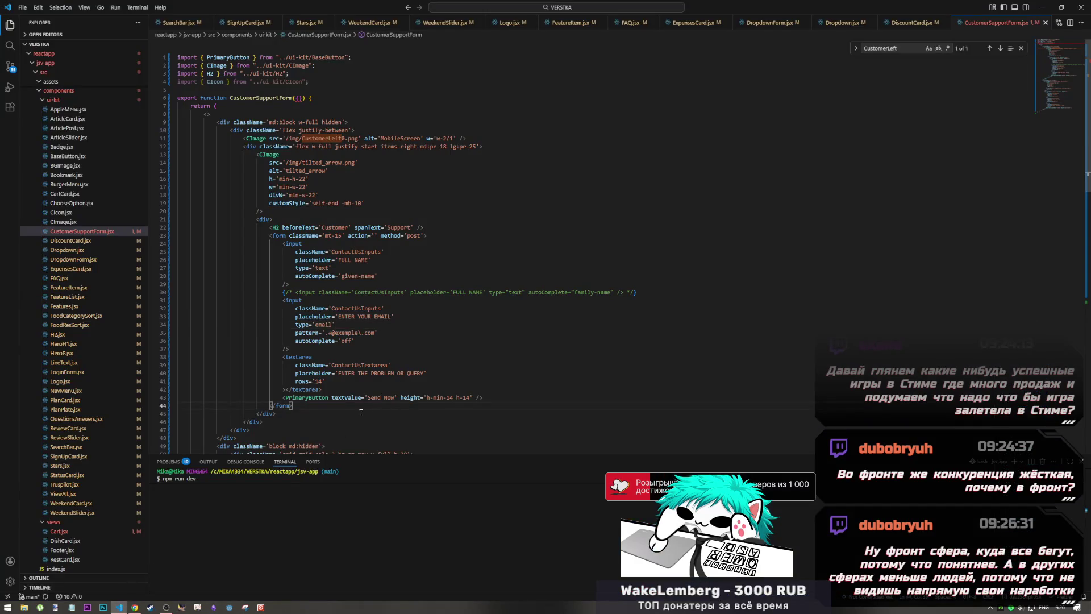
left_click(134, 607)
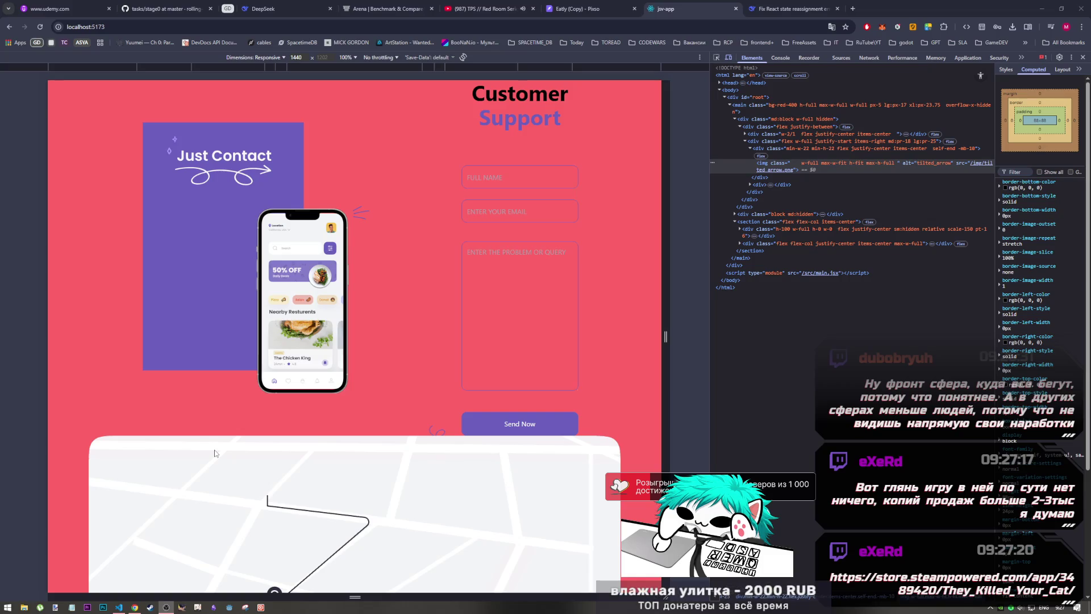
mouse_move(129, 606)
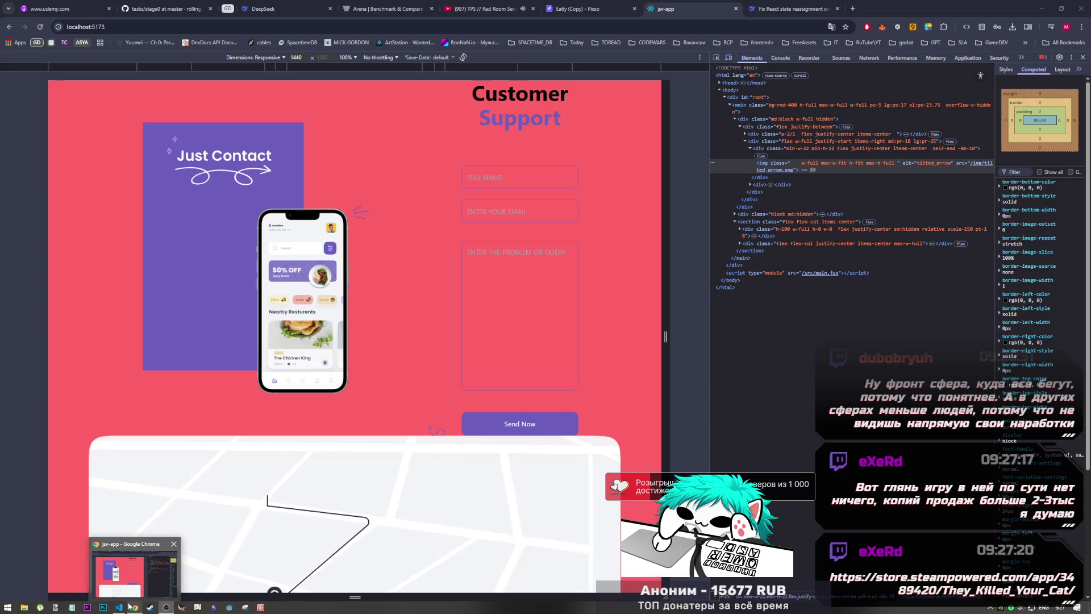
left_click(508, 7)
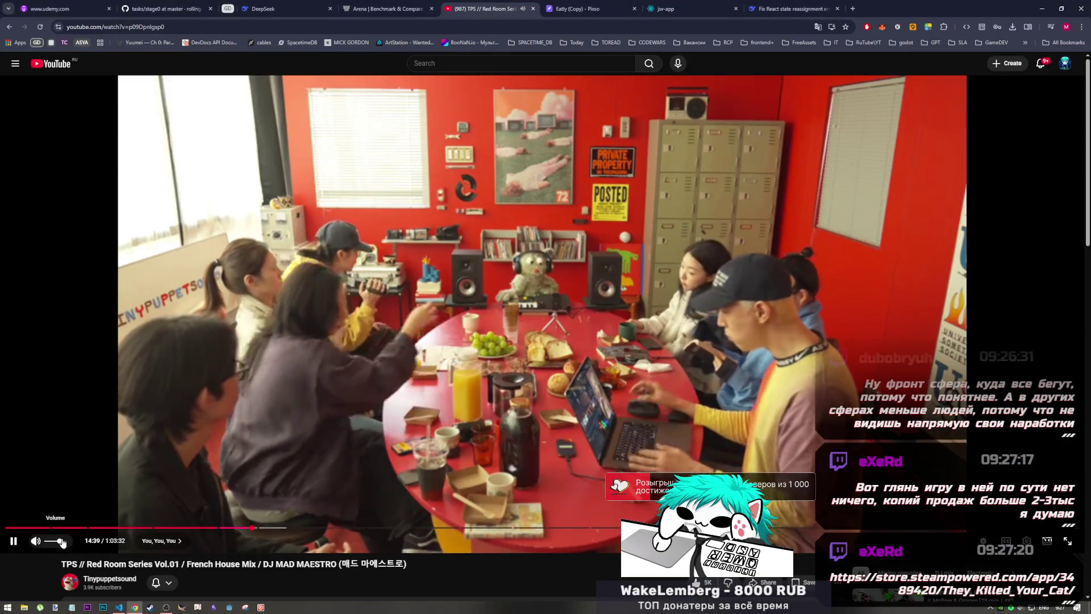
- Lower the YouTube mix volume slightly, pause the video, and start a new empty tab
left_click_drag(63, 543, 60, 544)
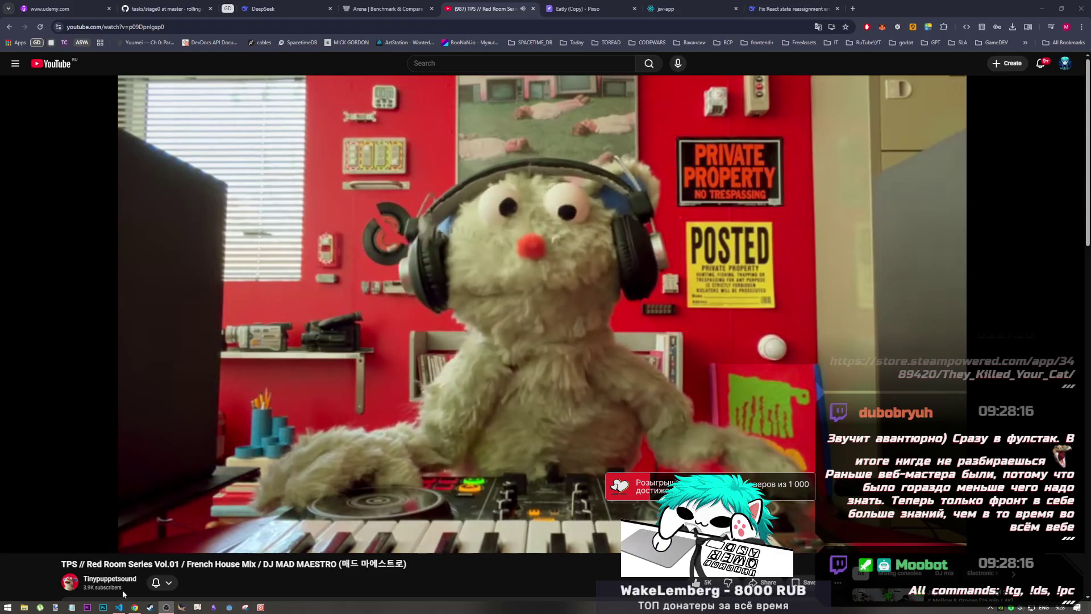
left_click(119, 607)
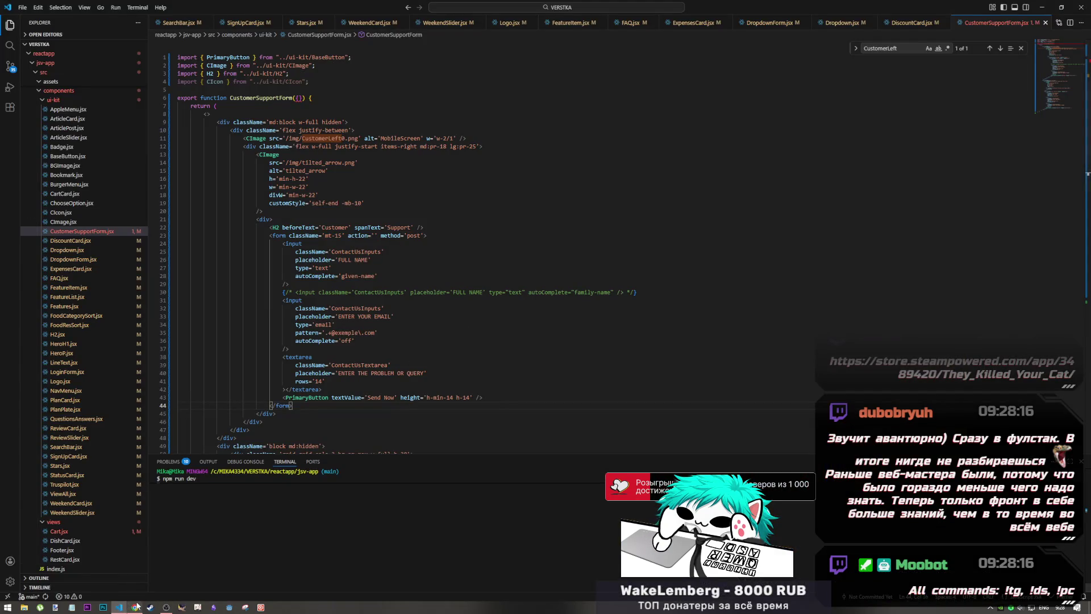
left_click(134, 607)
left_click(650, 336)
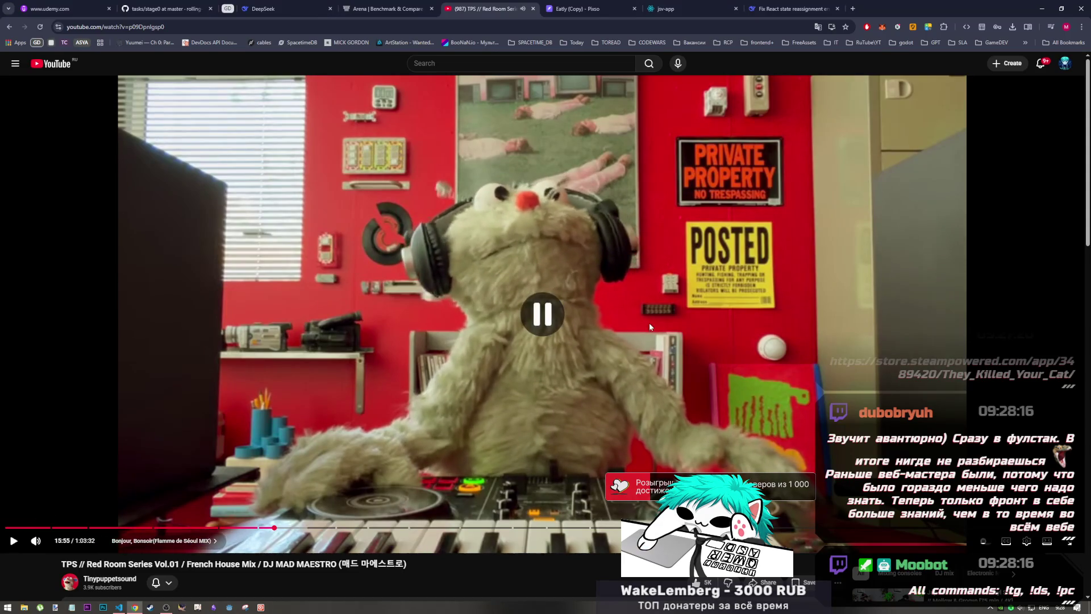
left_click(852, 9)
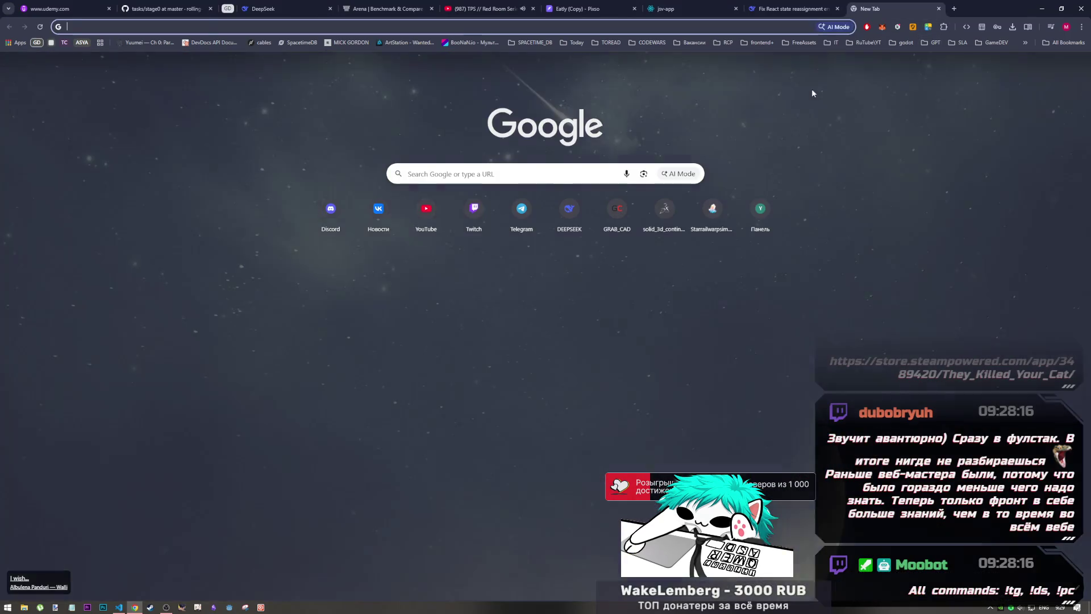
- Paste the They Killed Your Cat store.steampowered.com link into the address bar and load it
type("https://store.steampowered.com/app/3489420/They_Killed_Your_Cat/")
key("Return")
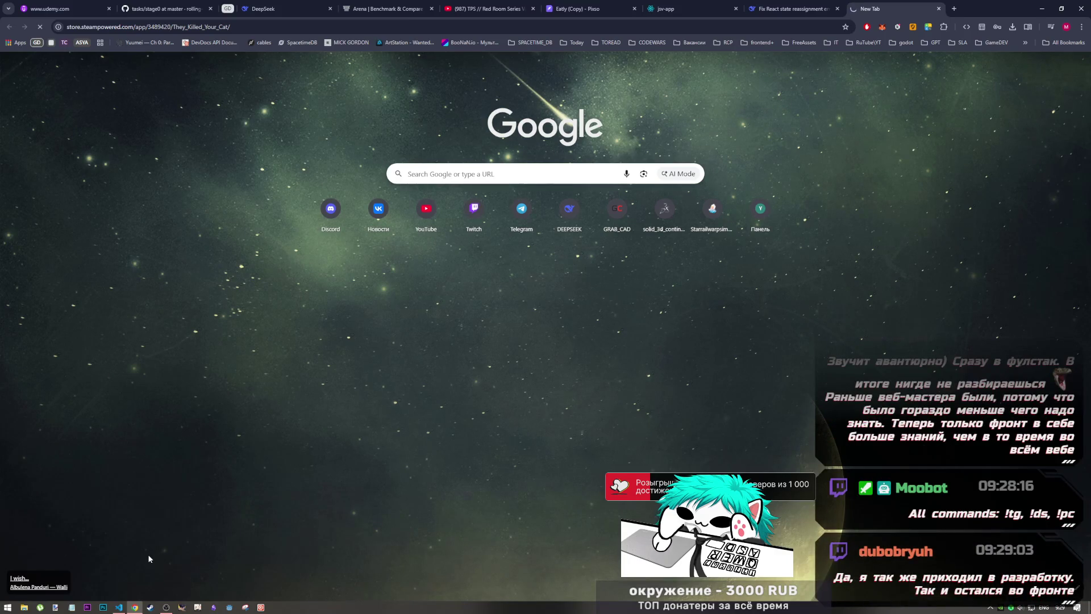
left_click(166, 607)
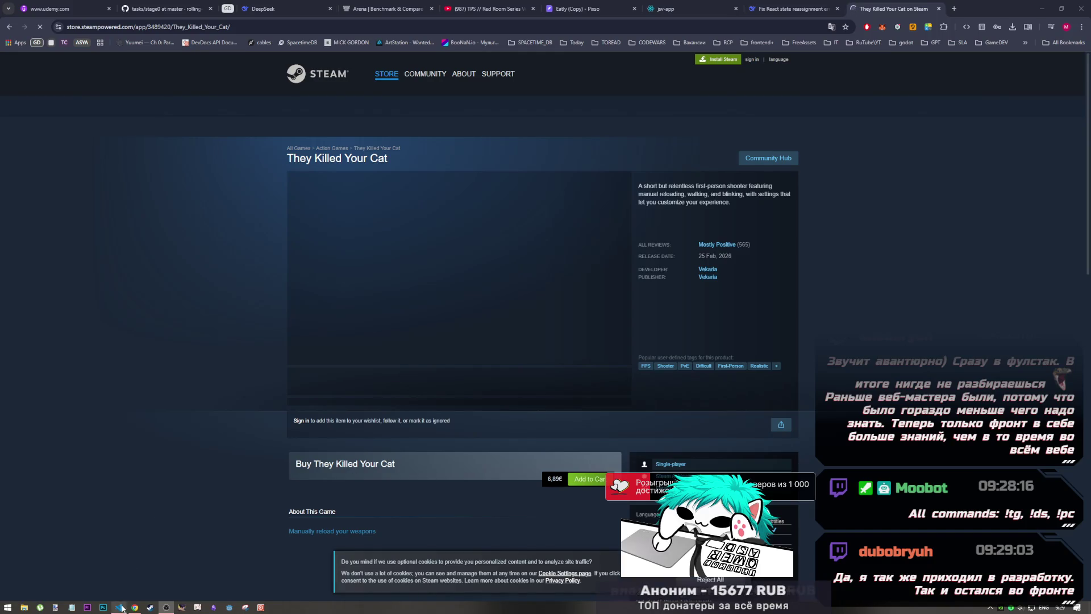
mouse_move(121, 607)
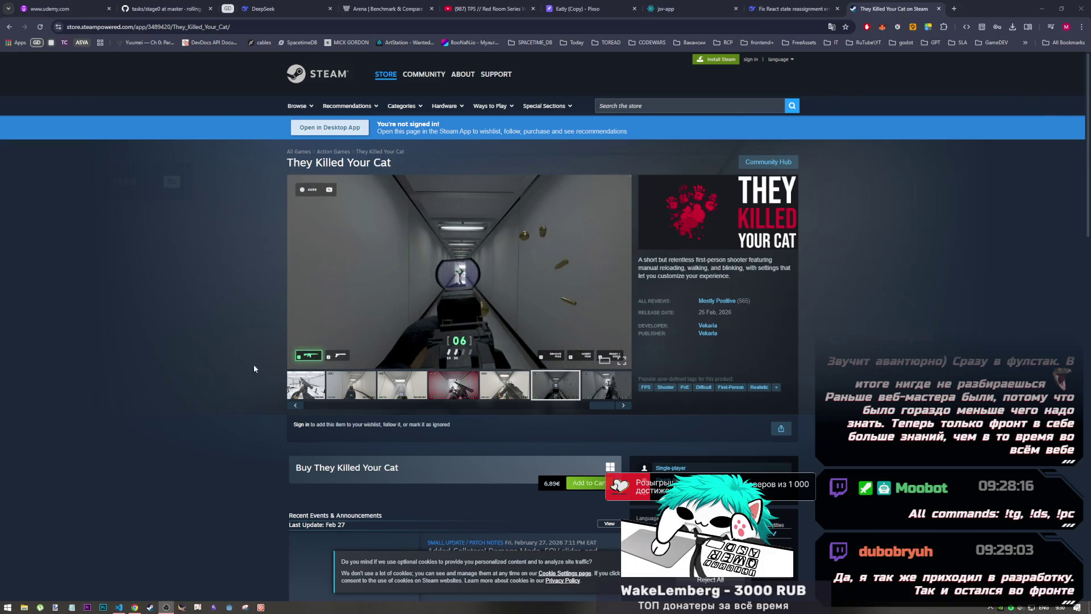
- Browse the They Killed Your Cat screenshot carousel, ending on the rifle corridor shot
left_click(120, 607)
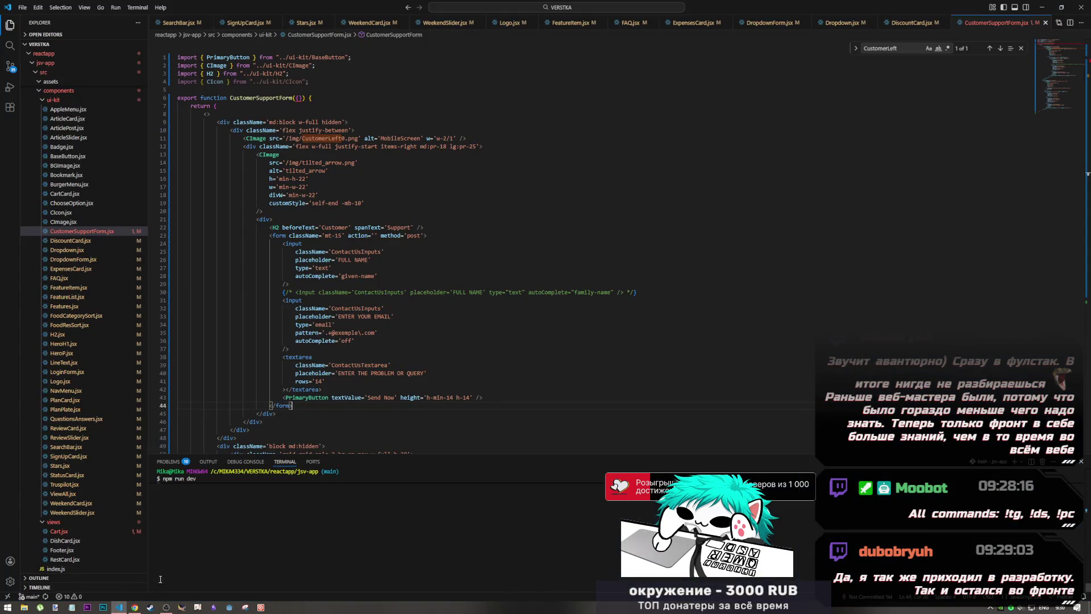
mouse_move(165, 606)
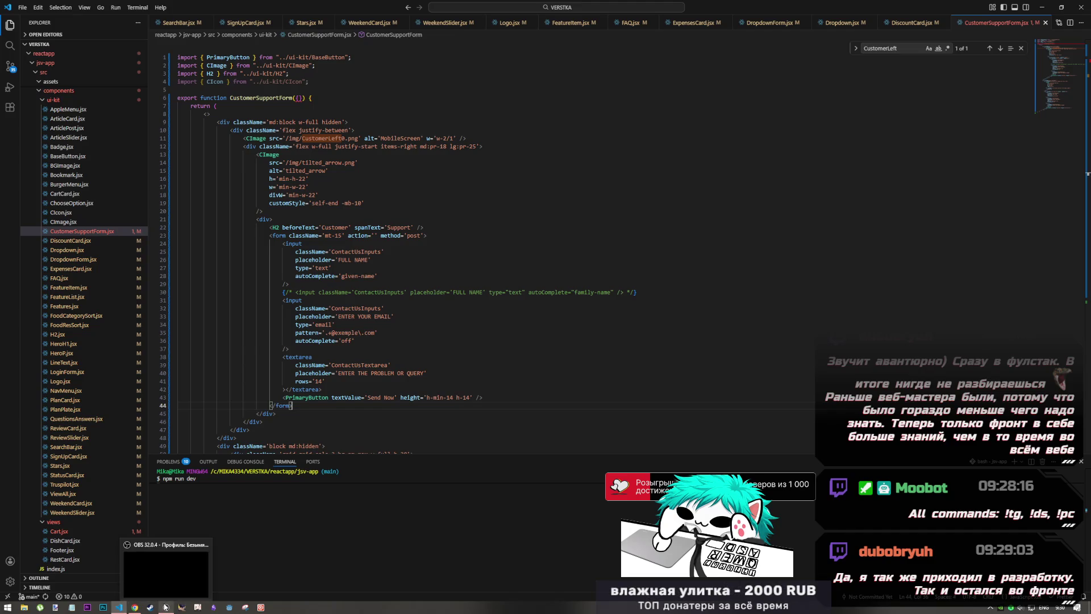
left_click(135, 607)
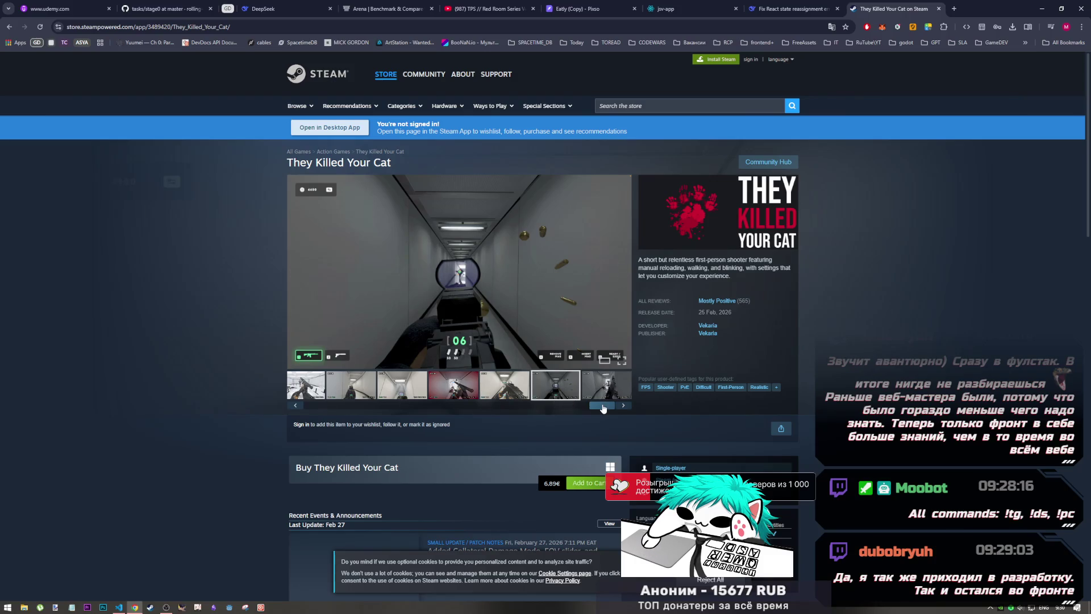
left_click_drag(604, 408, 287, 407)
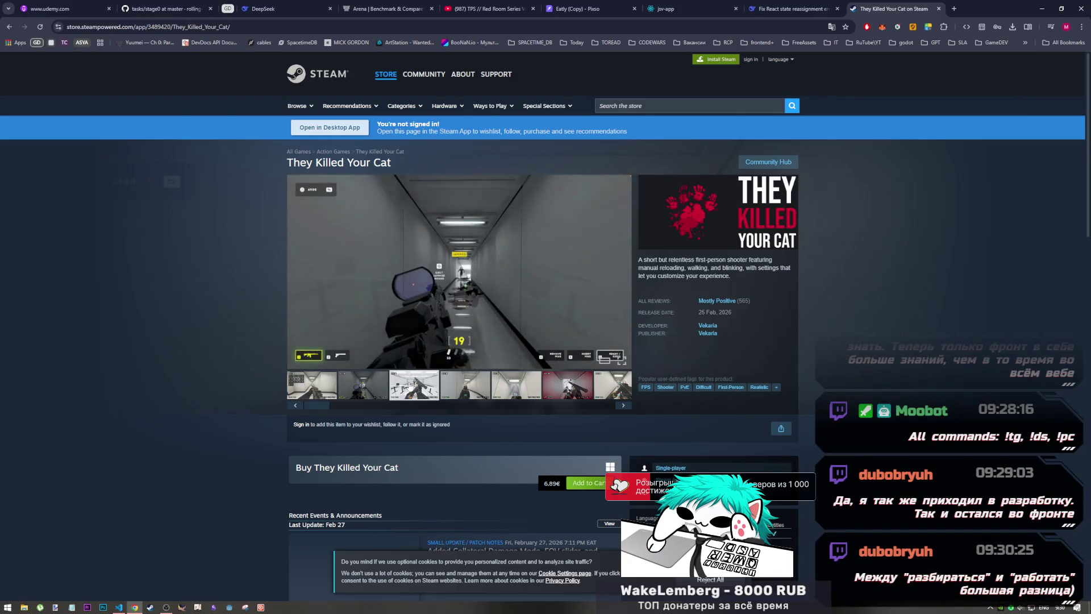
left_click(432, 387)
left_click(531, 387)
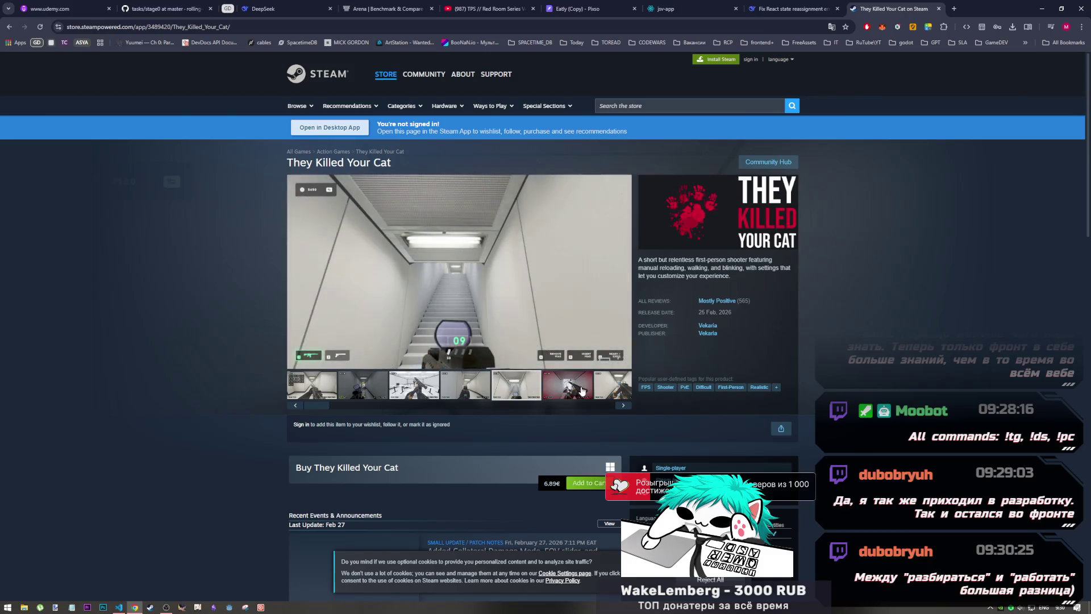
left_click(581, 392)
left_click(613, 391)
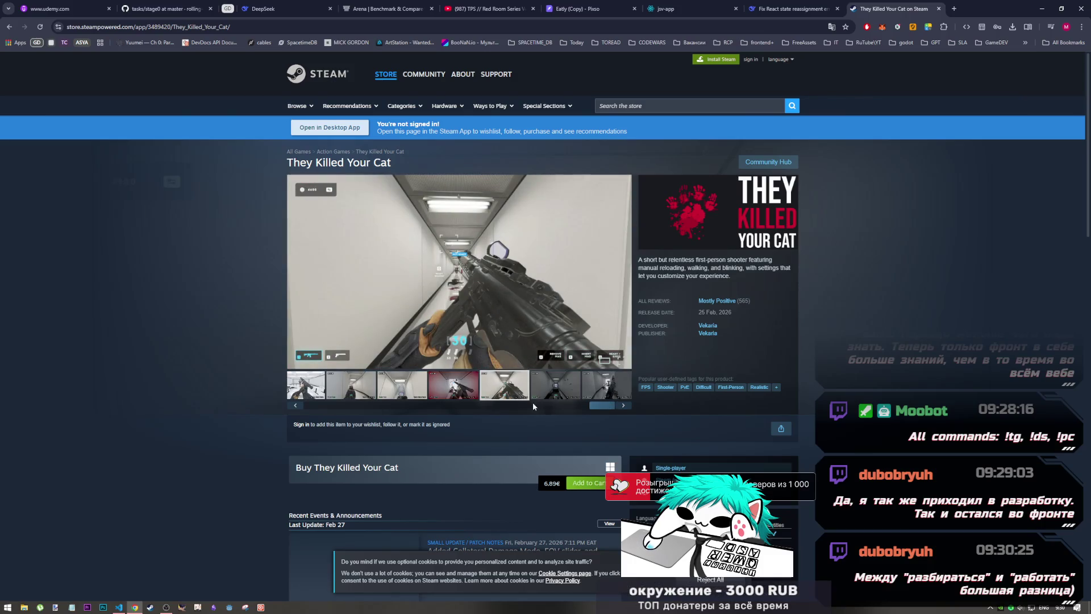
left_click(295, 405)
left_click(349, 388)
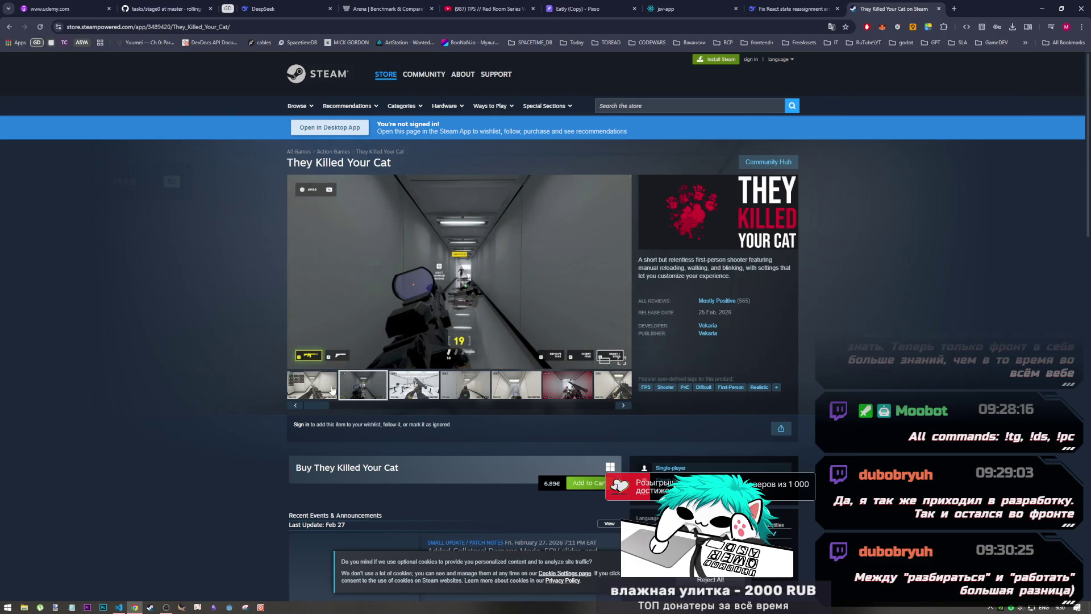
left_click(331, 389)
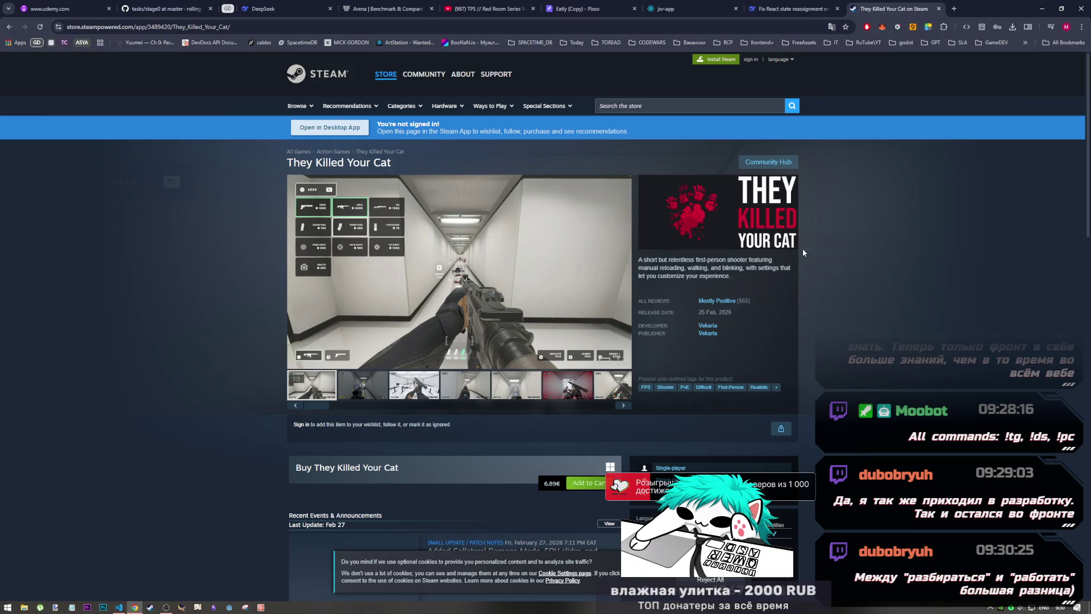
mouse_move(739, 301)
left_mouse_down()
mouse_move(759, 312)
mouse_move(718, 295)
mouse_move(753, 308)
left_mouse_up()
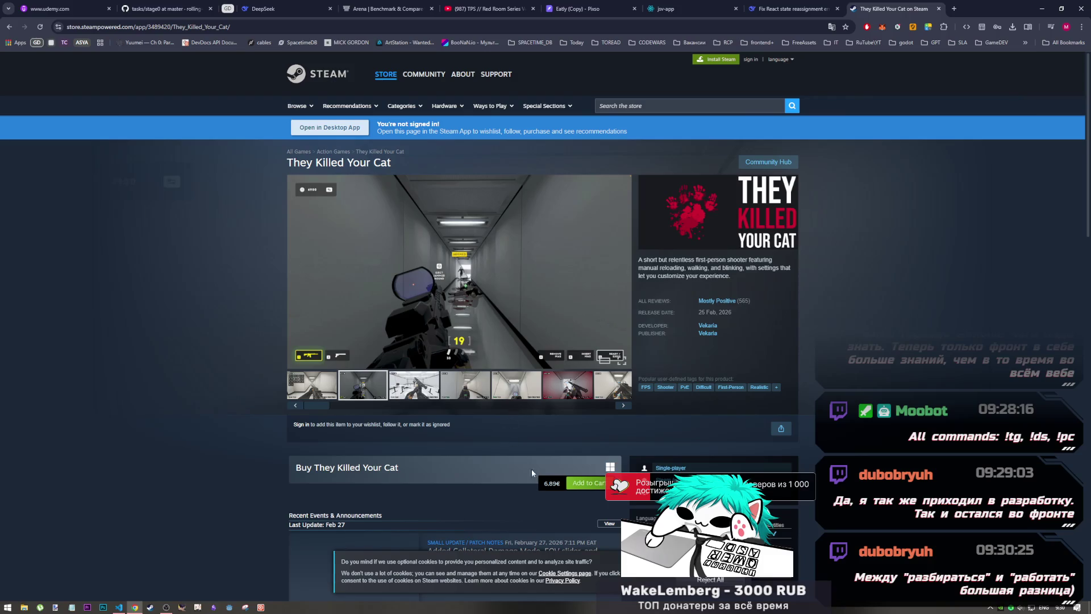
- Calculate 7 × 565 = 3955 in the Calculator extension
left_click(928, 27)
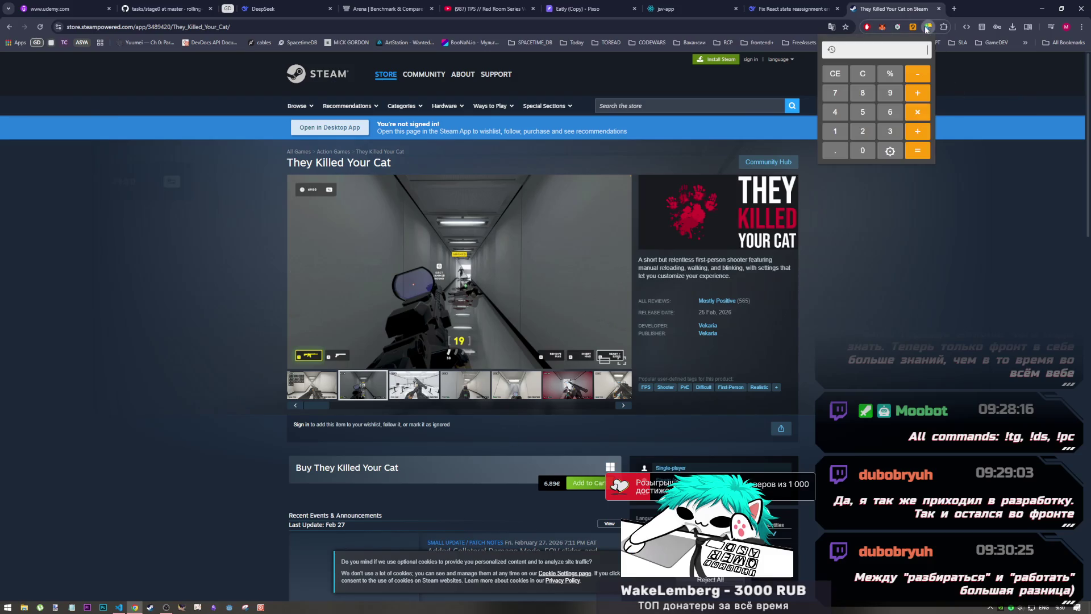
left_click(842, 99)
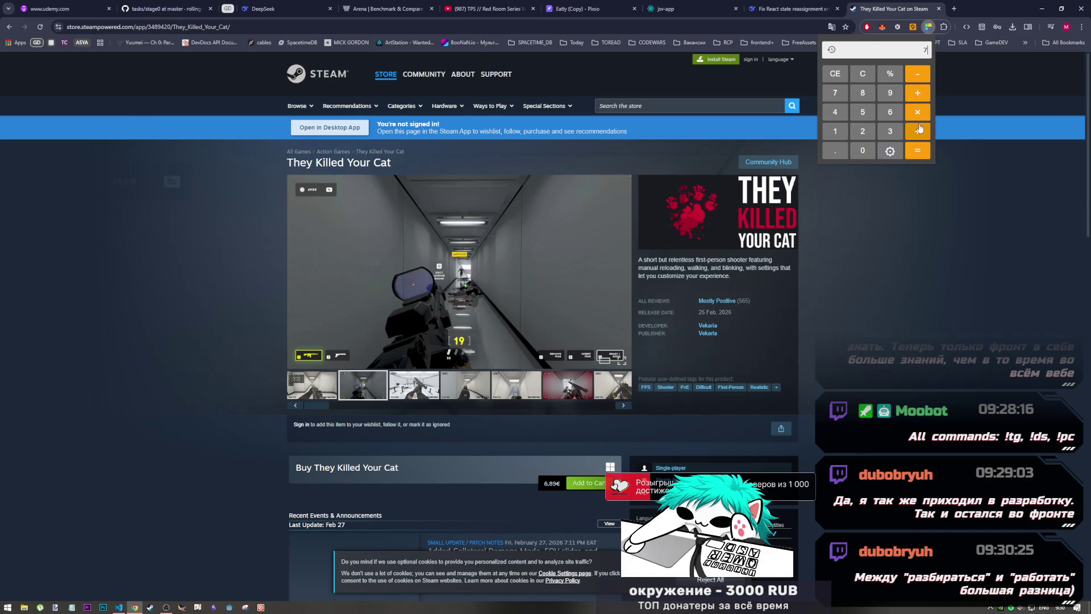
left_click(918, 116)
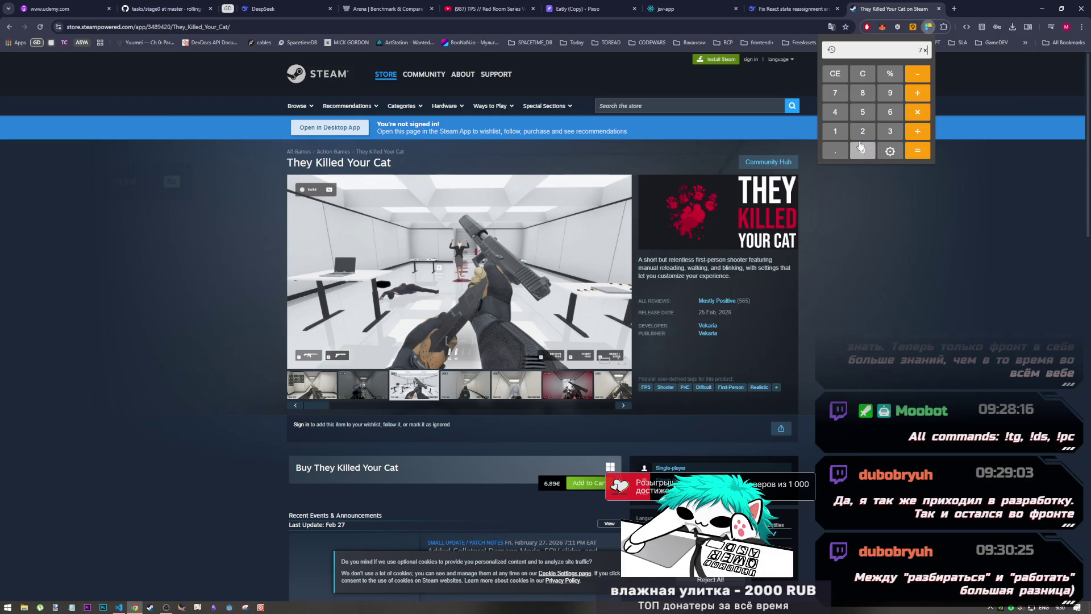
left_click(862, 112)
left_click(889, 112)
left_click(862, 112)
left_click(918, 150)
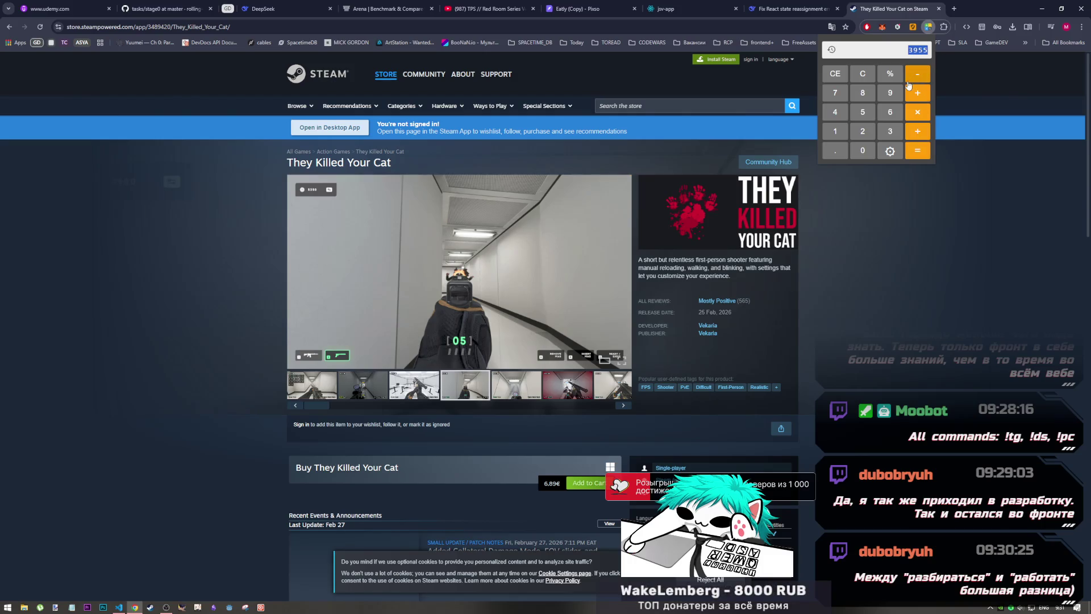
left_click(954, 24)
- Search Google in a new tab for the euro-to-ruble exchange rate
key("ctrl+t")
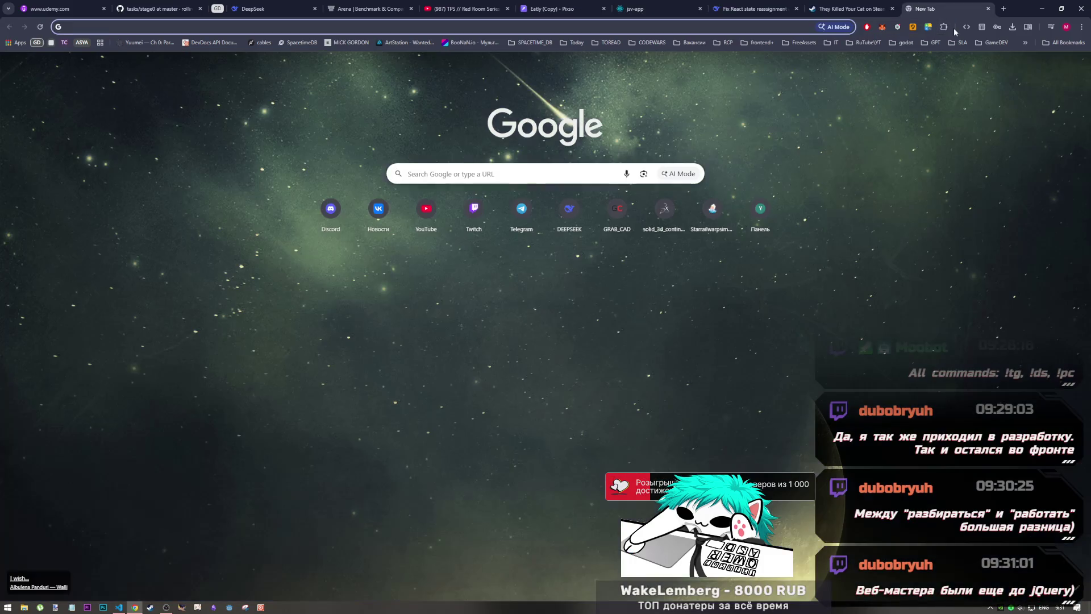
type("rehc tdhj he,km")
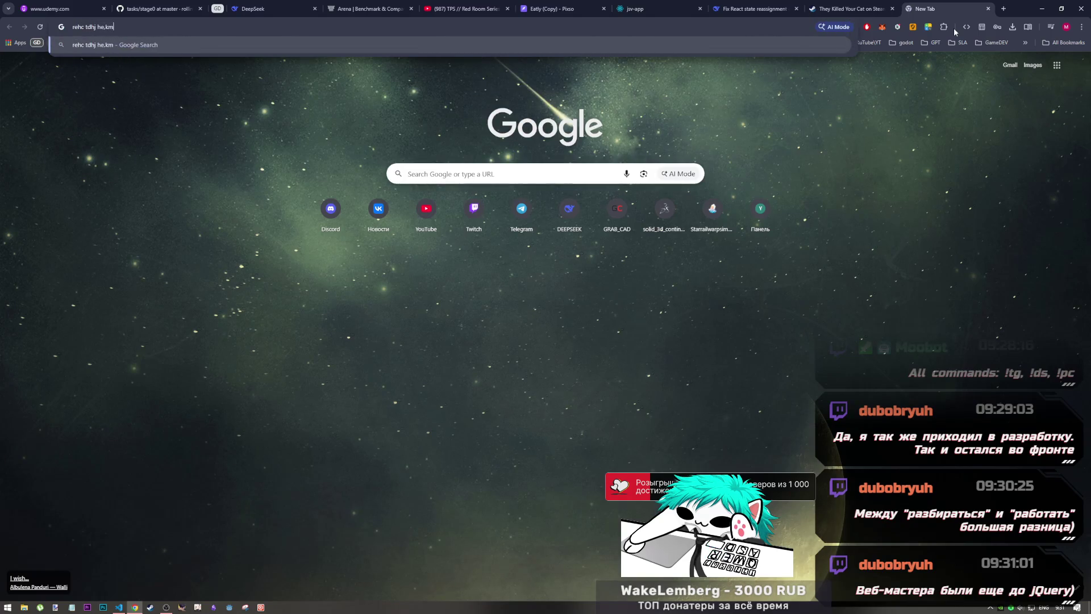
key("Return")
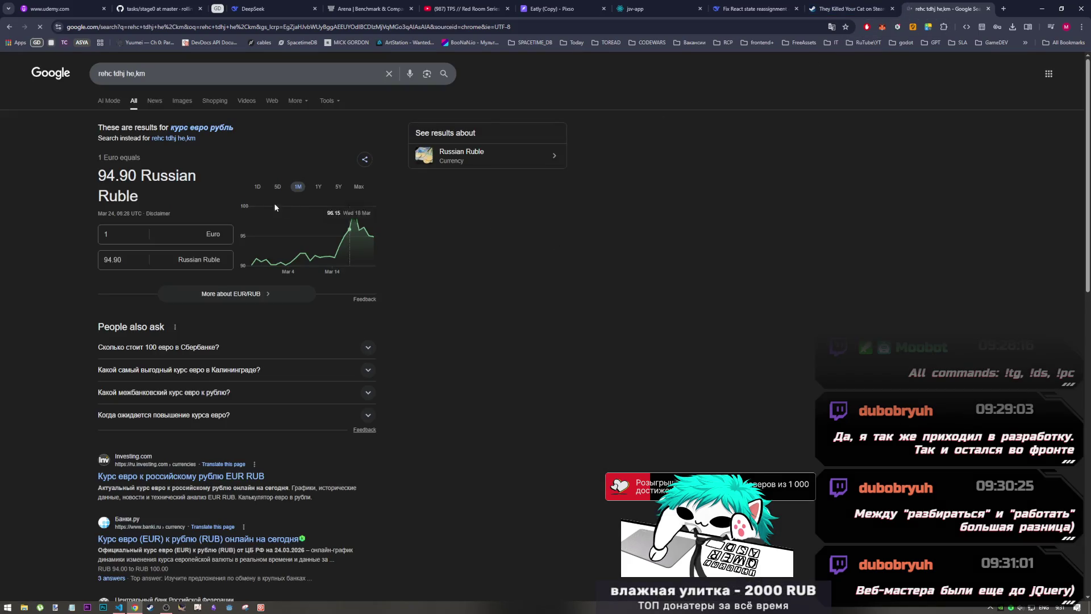
- Multiply 3955 by 94 to get 371770, then open the Mostly Positive reviews in a background tab
left_click(879, 6)
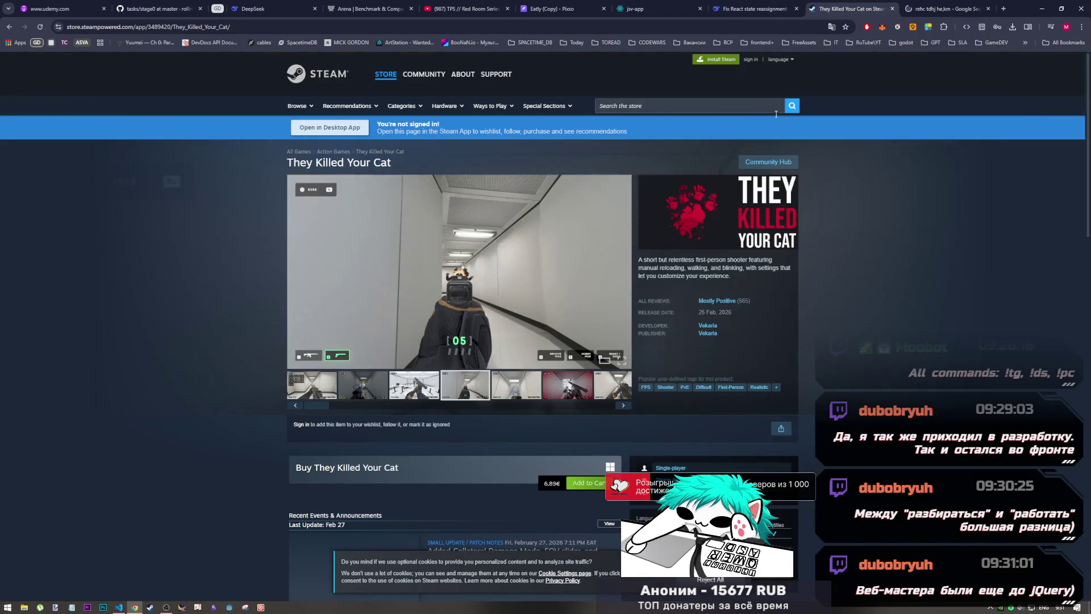
left_click(930, 26)
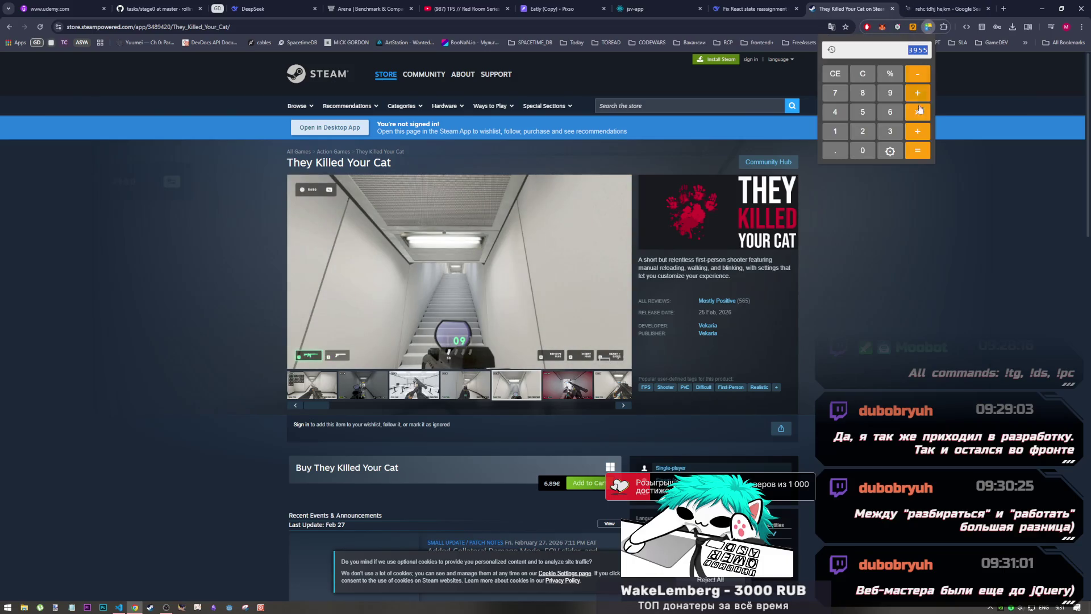
type("94")
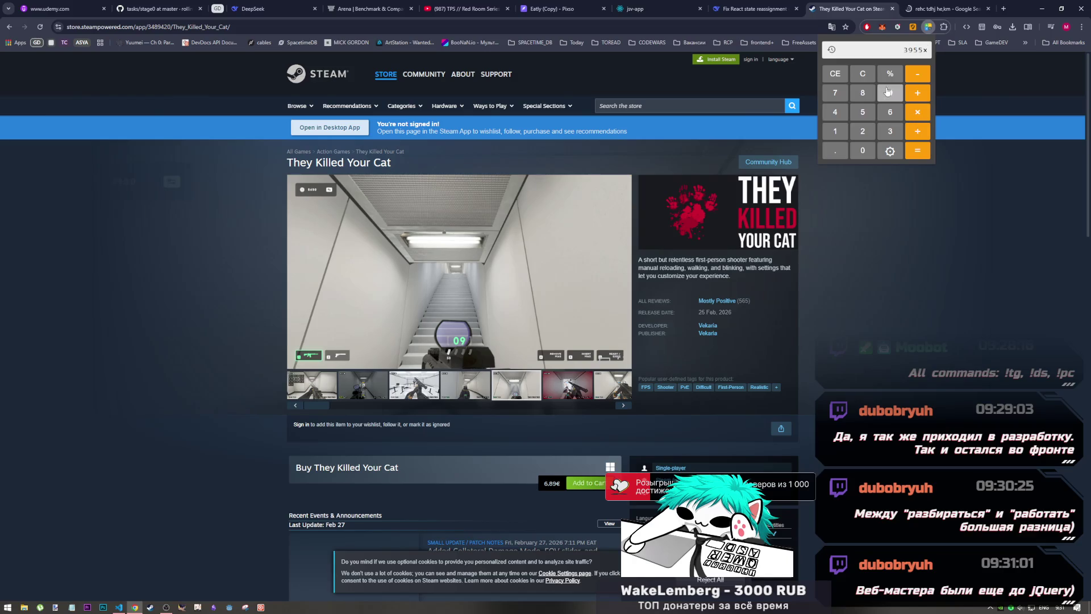
key("Return")
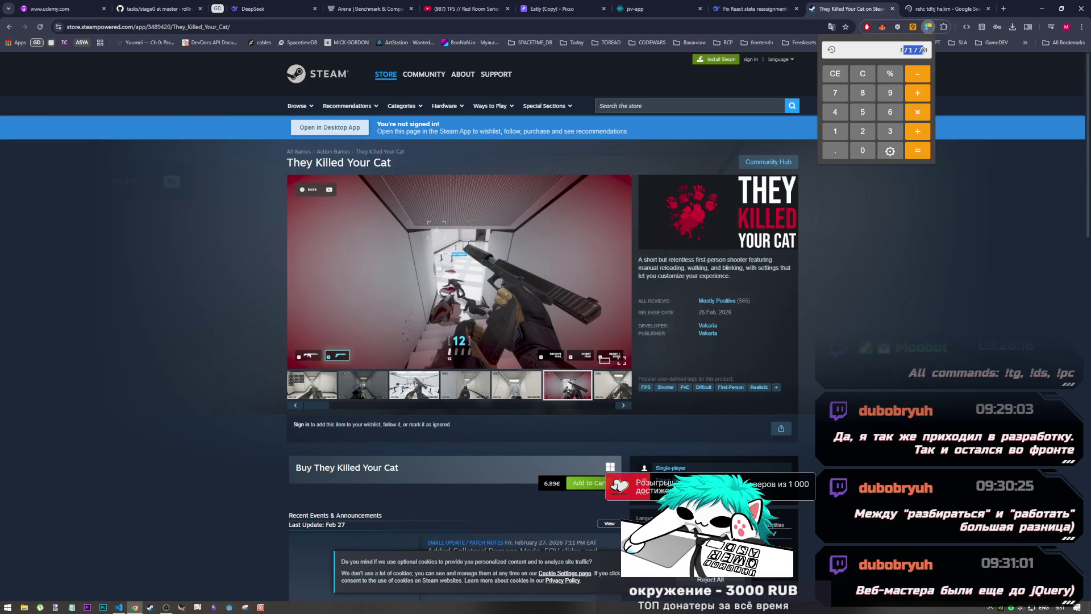
double_click(926, 50)
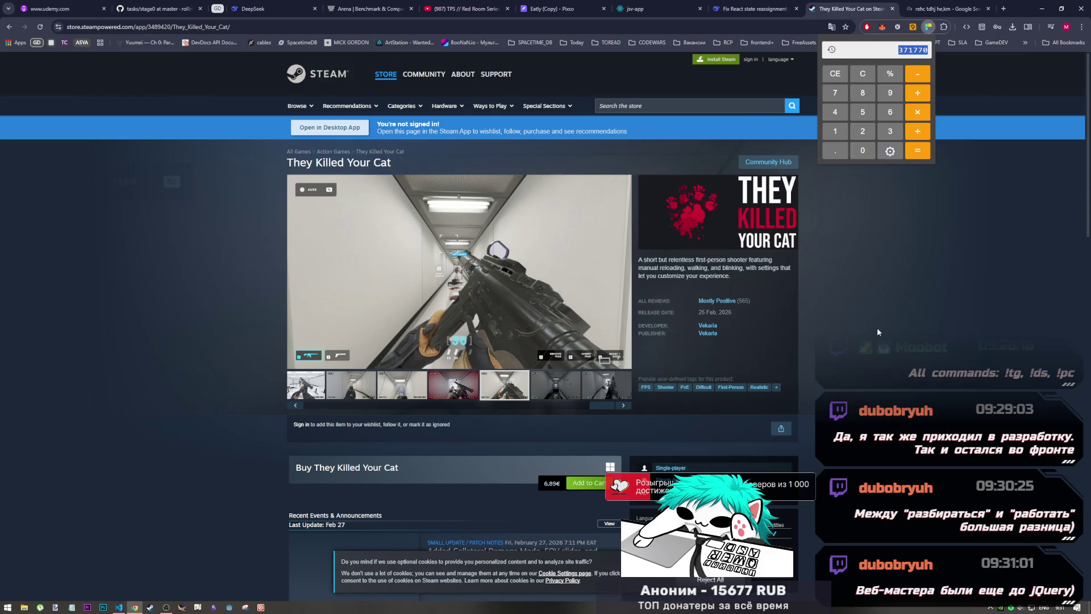
left_click_drag(717, 301, 741, 303)
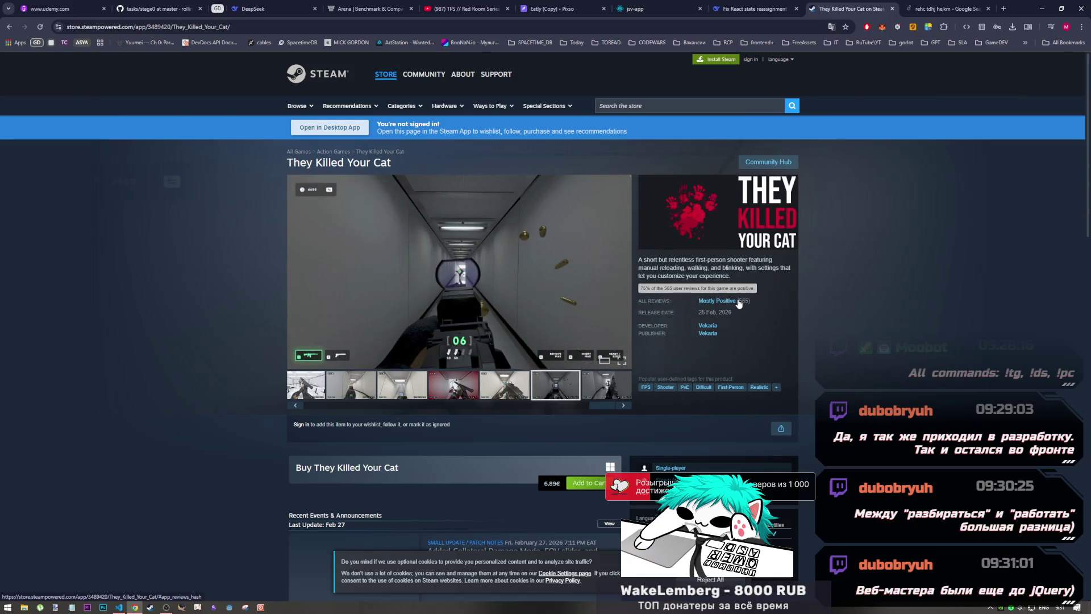
middle_click(738, 304)
- Scroll through the They Killed Your Cat user reviews in the new tab
left_click(852, 12)
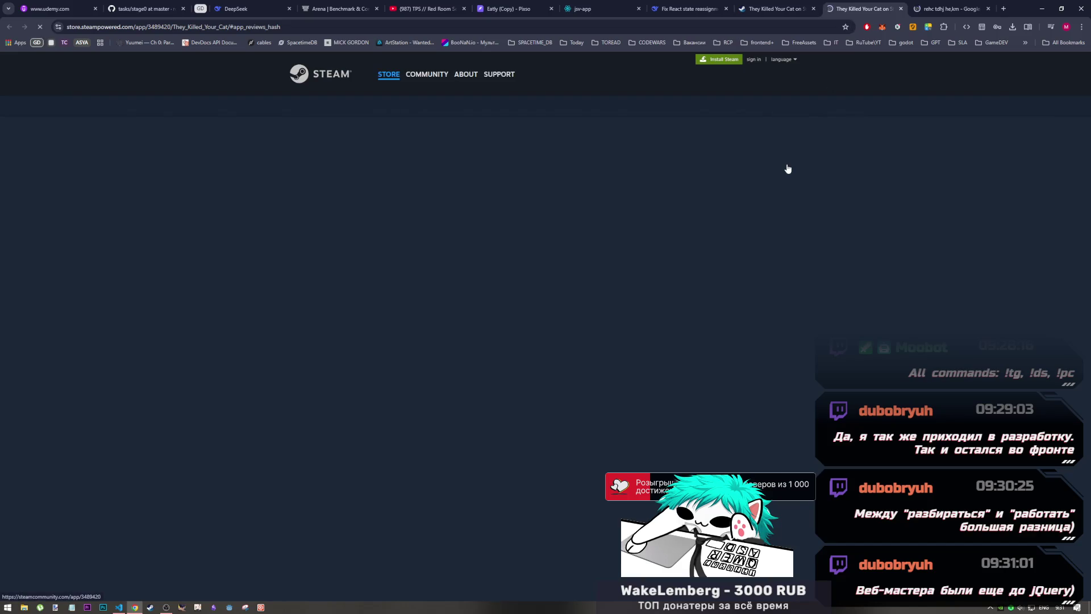
scroll(630, 285, "up", 6)
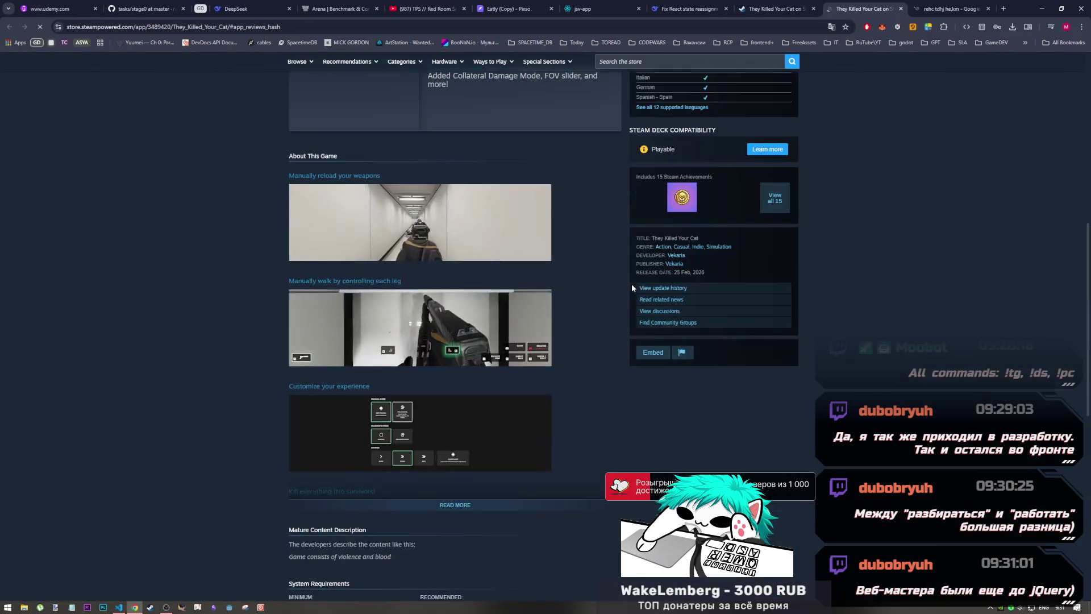
scroll(632, 284, "down", 15)
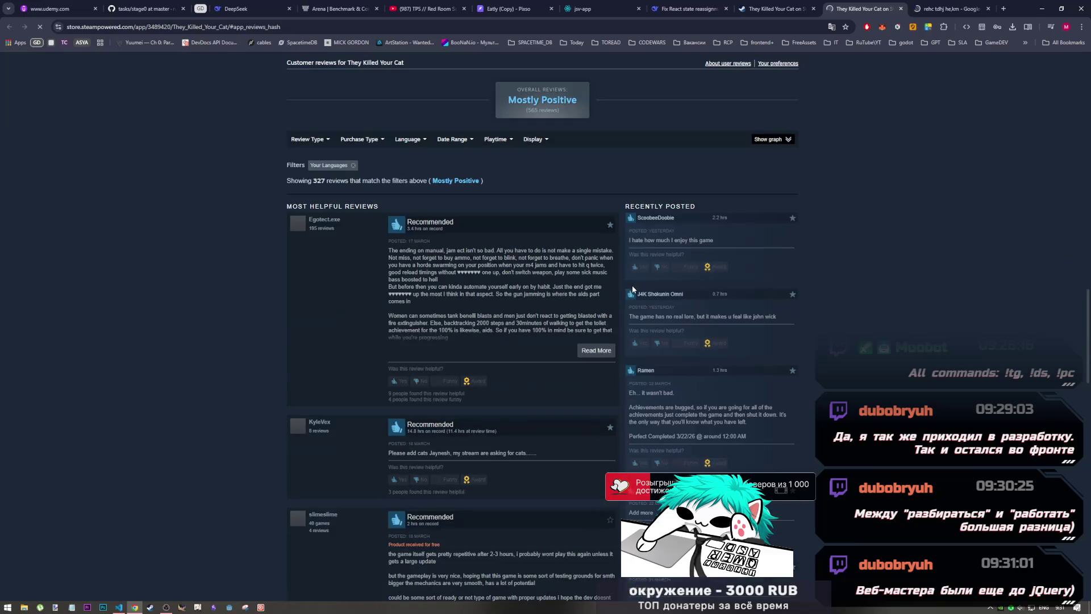
scroll(632, 285, "down", 20)
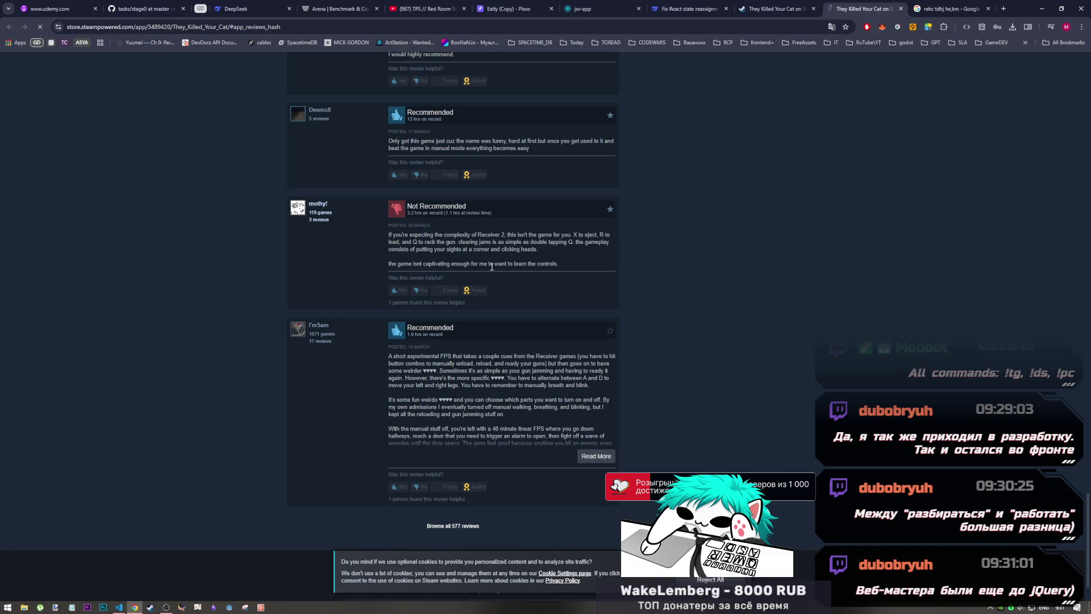
scroll(659, 346, "up", 5)
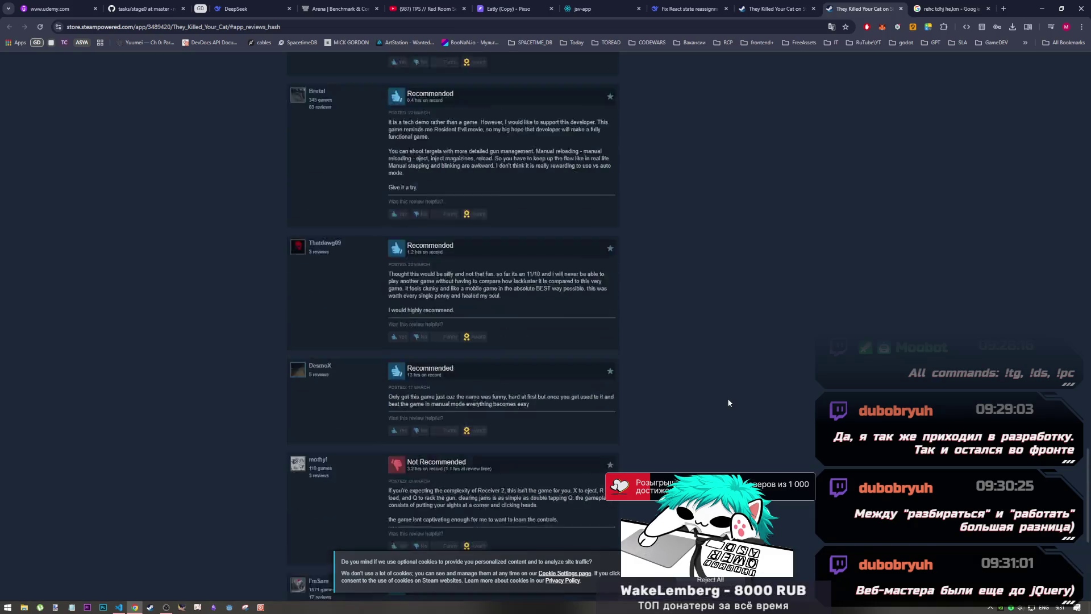
scroll(725, 394, "up", 15)
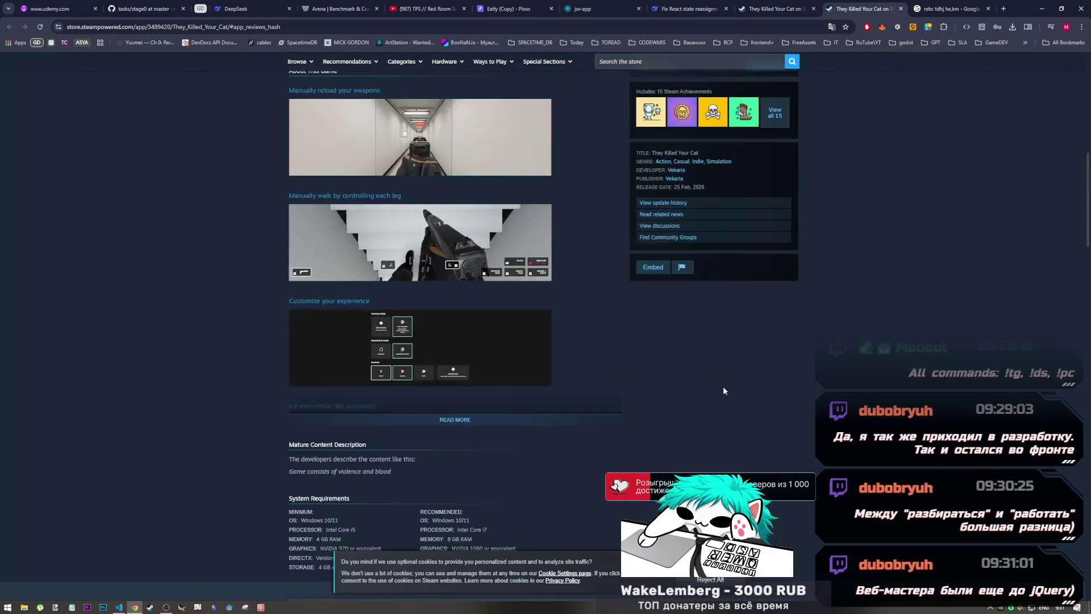
scroll(614, 345, "down", 5)
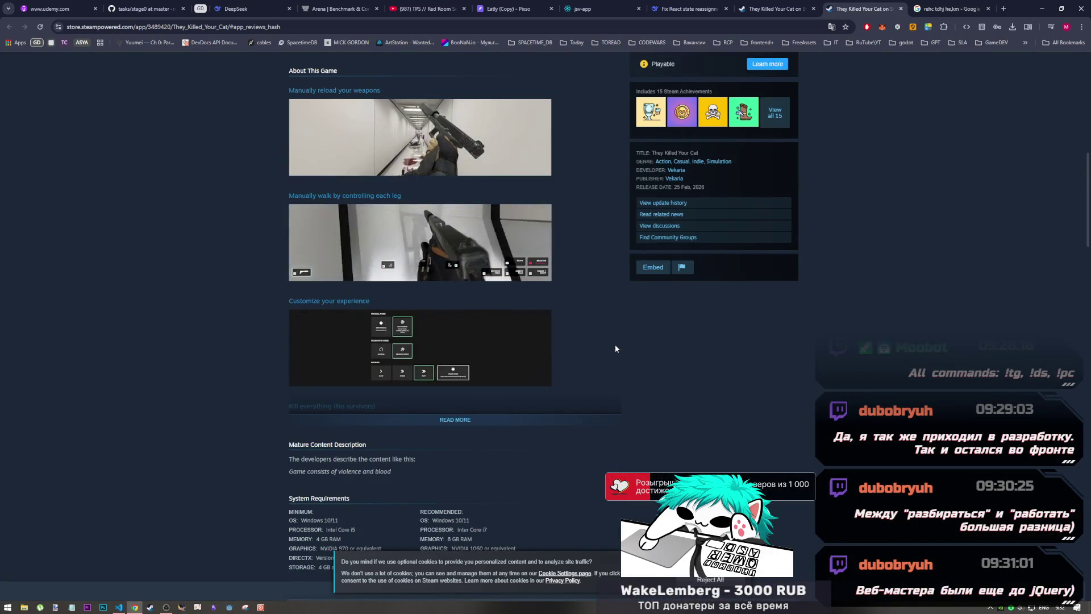
scroll(609, 344, "up", 3)
scroll(540, 346, "up", 7)
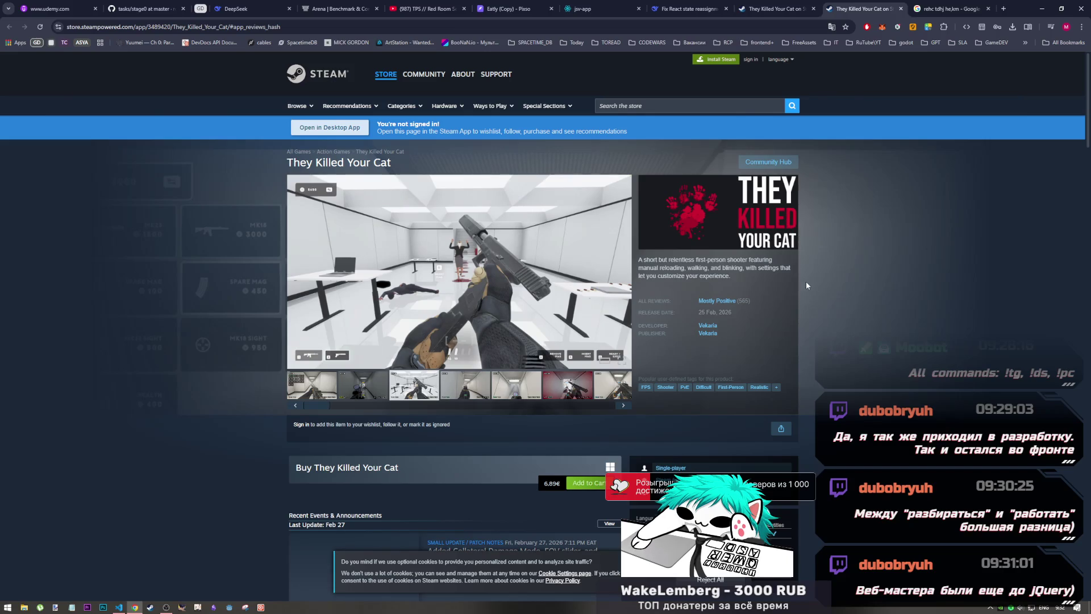
scroll(743, 338, "down", 5)
scroll(742, 335, "up", 5)
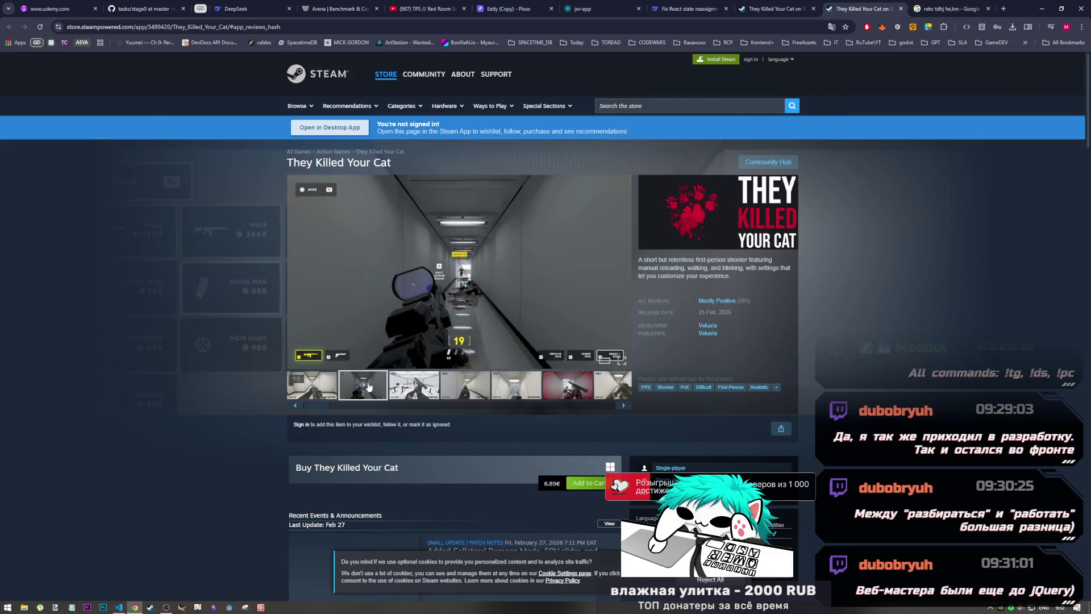
- Flip through the screenshots, then open developer Vekaria's curator page in its own tab
mouse_move(335, 407)
left_mouse_down()
mouse_move(678, 408)
mouse_move(254, 418)
left_mouse_up()
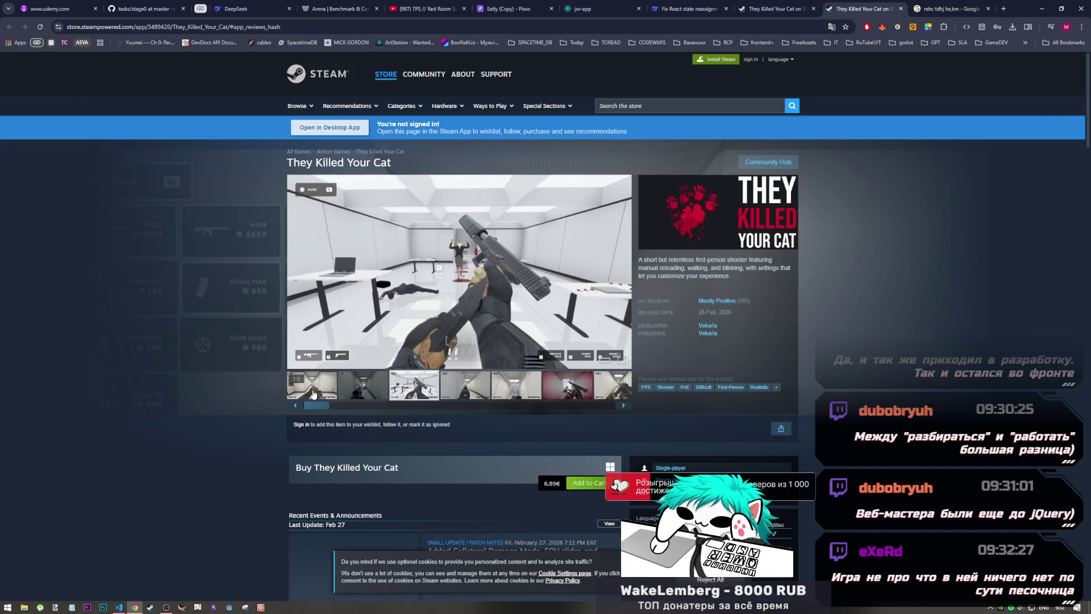
left_click(351, 391)
left_click(426, 395)
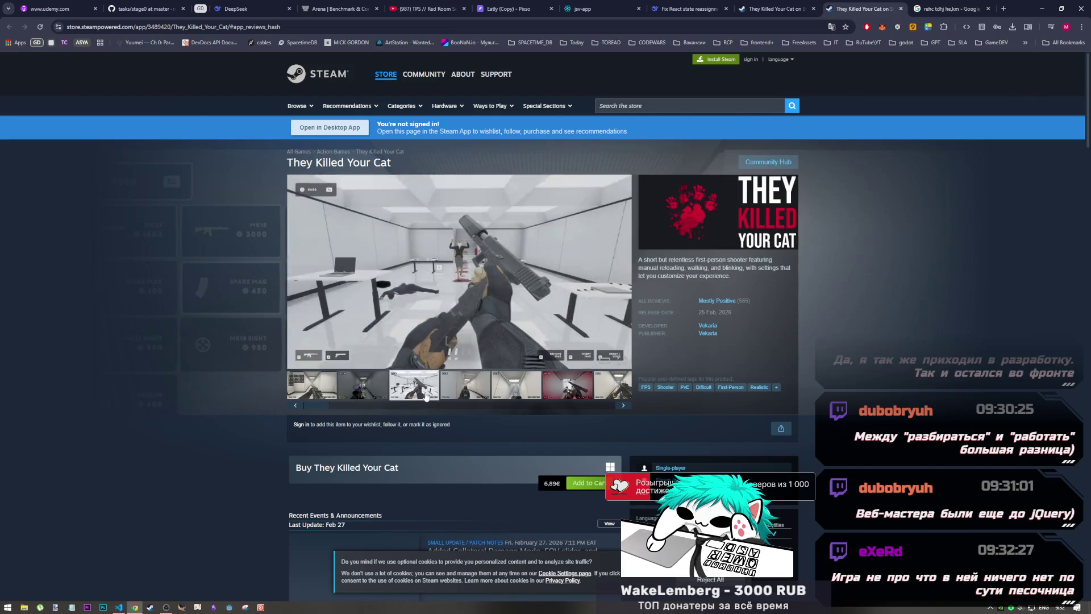
middle_click(703, 327)
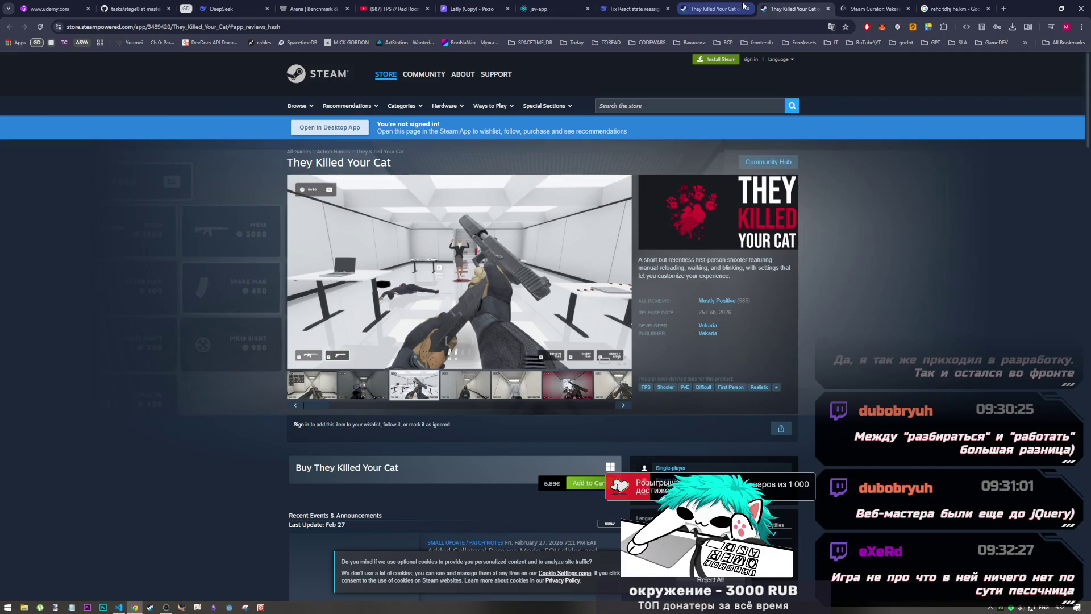
left_click(797, 10)
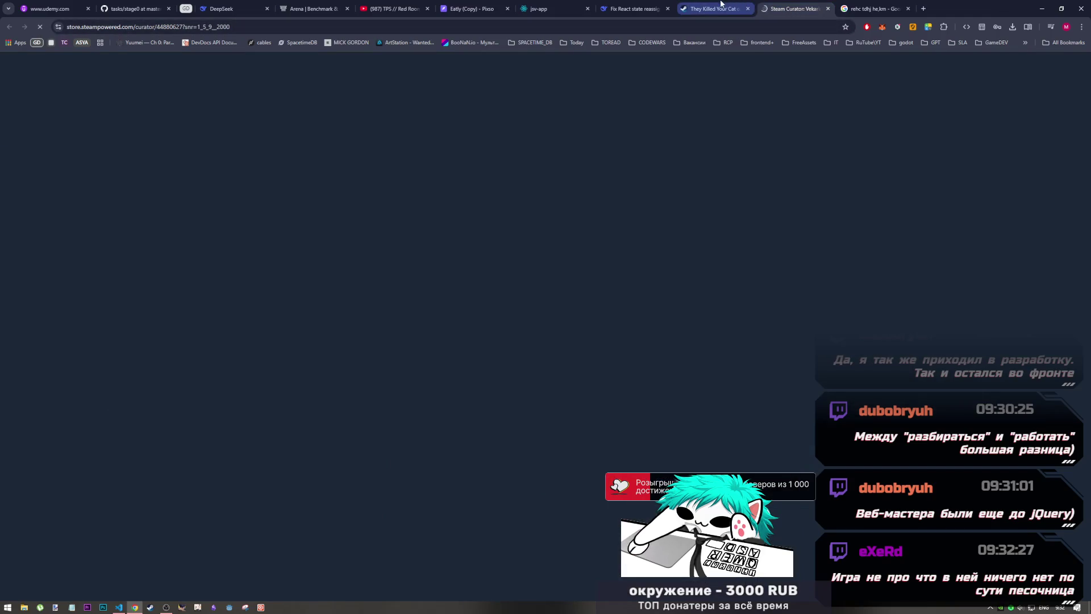
left_click(720, 5)
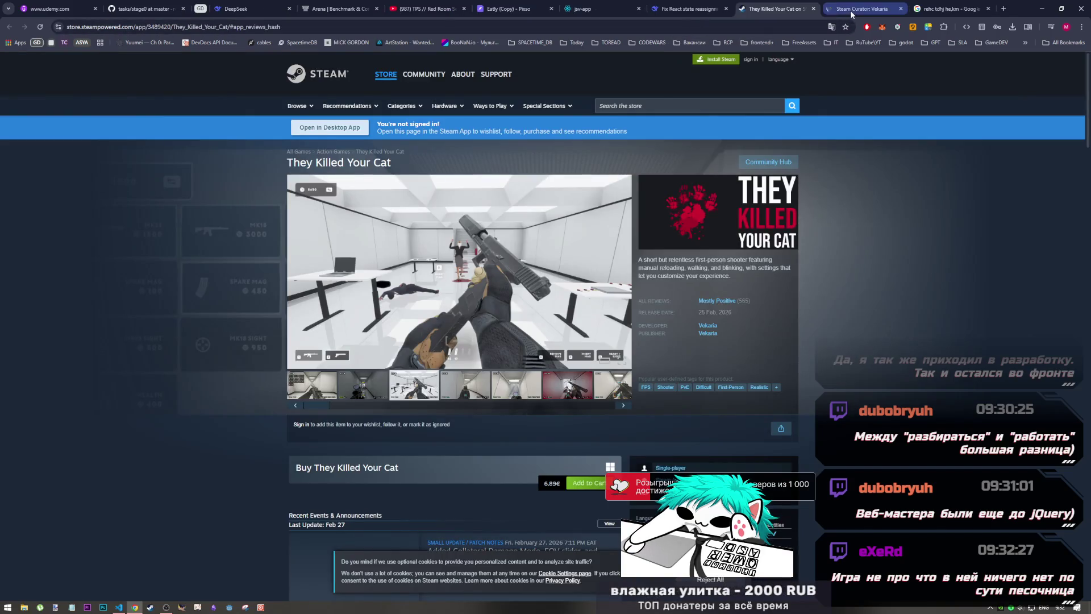
left_click(853, 12)
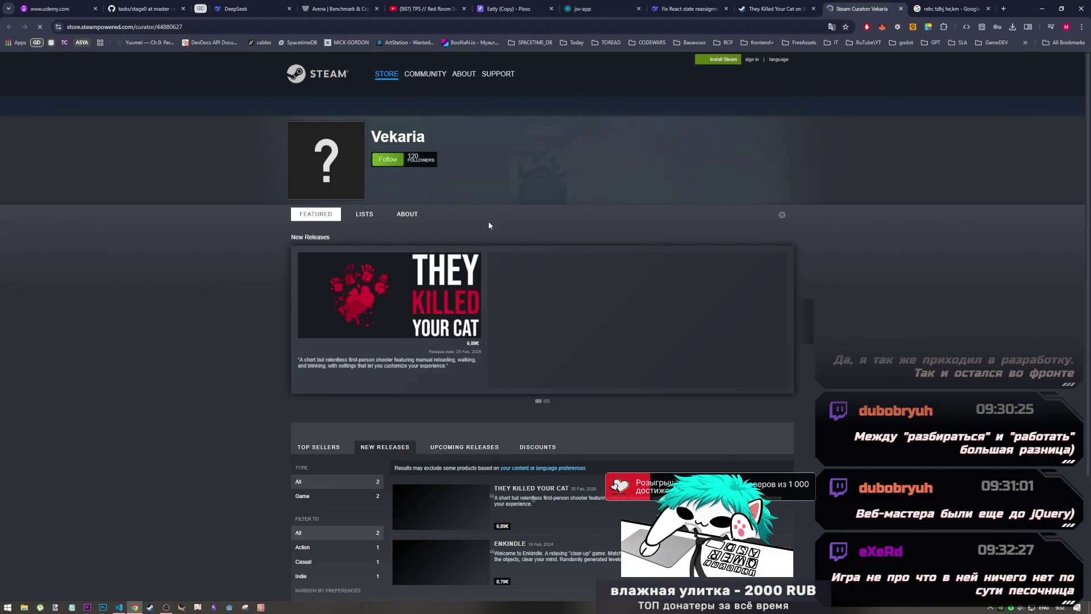
- Open Enkindle from the New Releases list on Vekaria's curator page
scroll(451, 275, "down", 3)
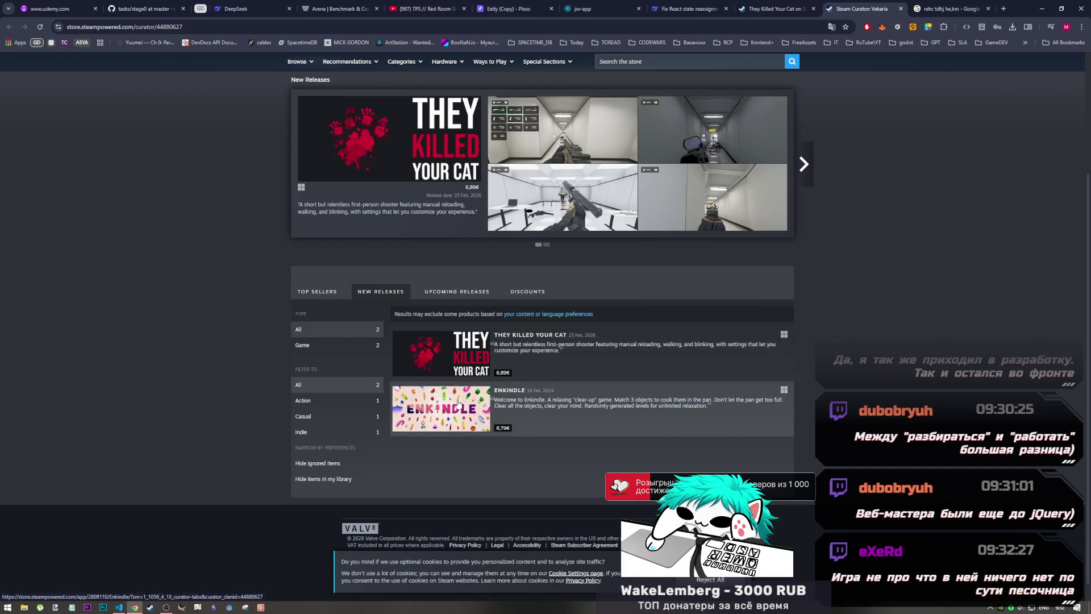
left_click(458, 403)
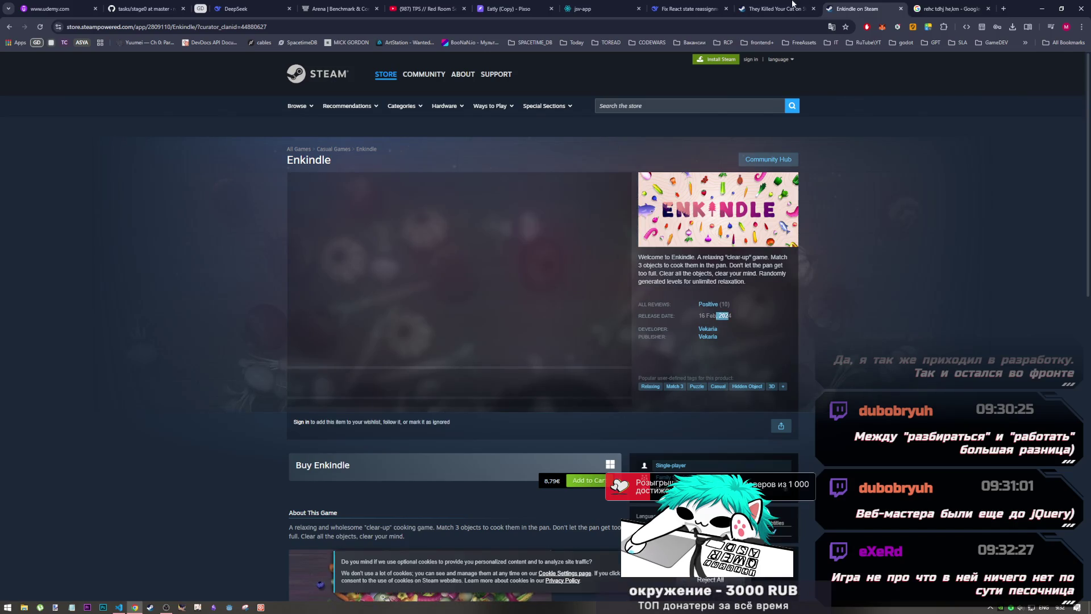
- Return to the top of the Enkindle page and let its trailer play to about 0:57
key("ctrl+shift+Tab")
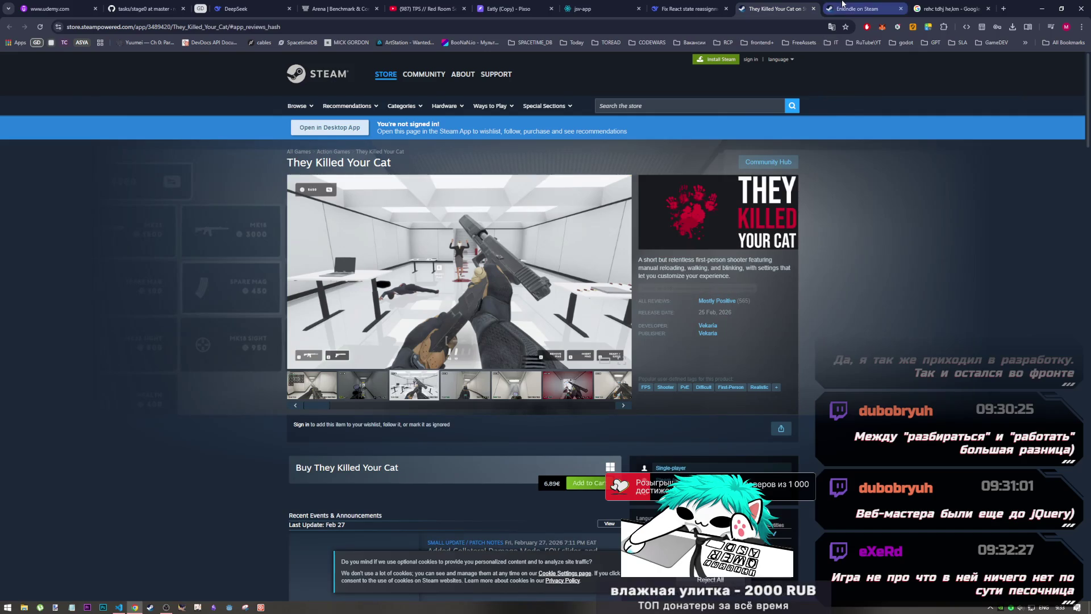
key("ctrl+Tab")
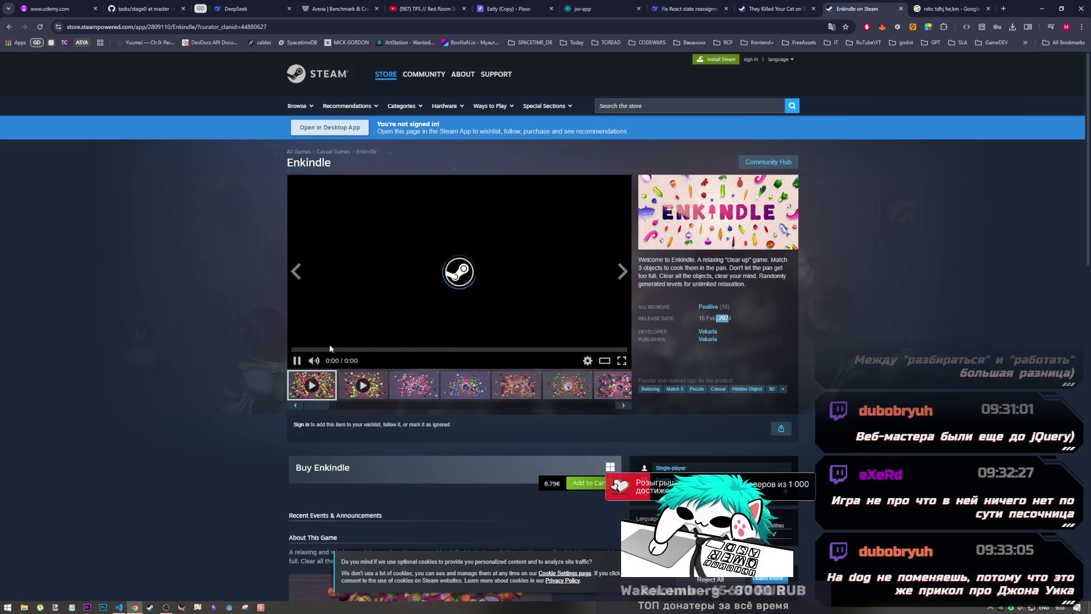
scroll(424, 364, "down", 2)
scroll(424, 368, "up", 1)
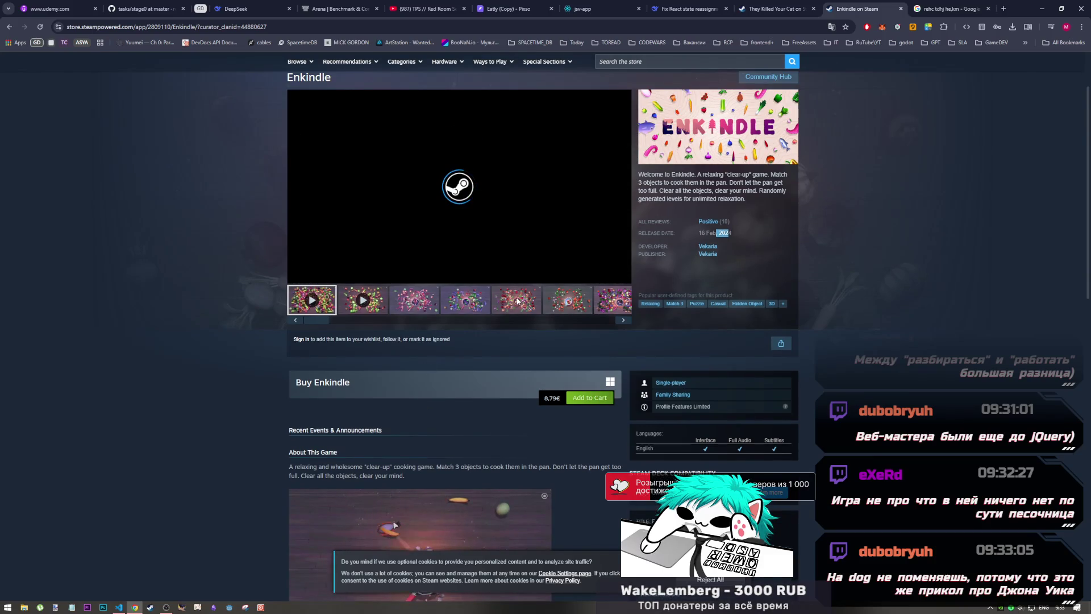
scroll(500, 318, "up", 2)
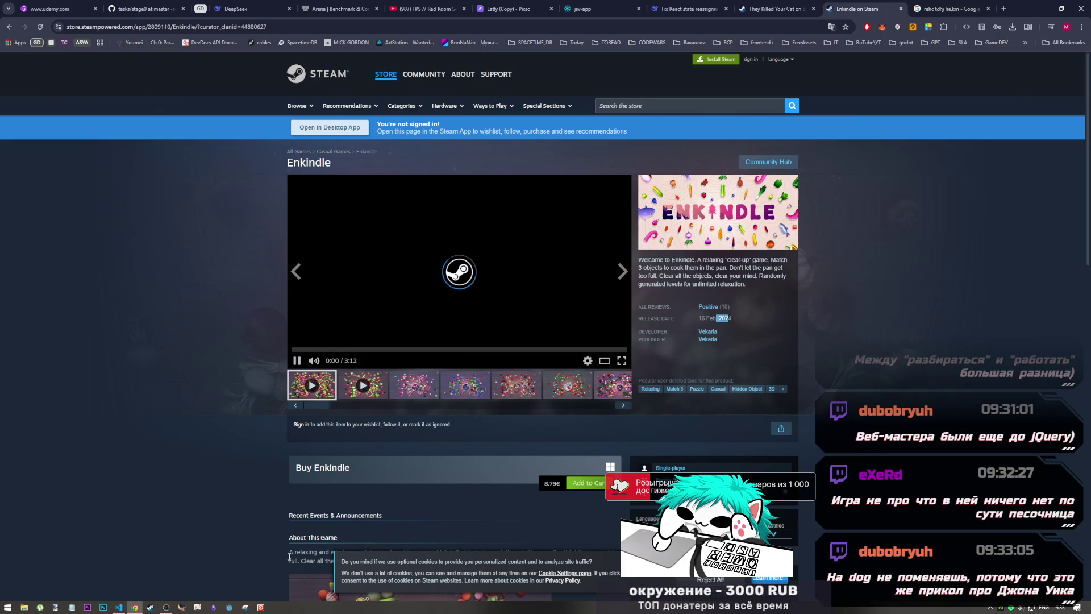
left_click(165, 606)
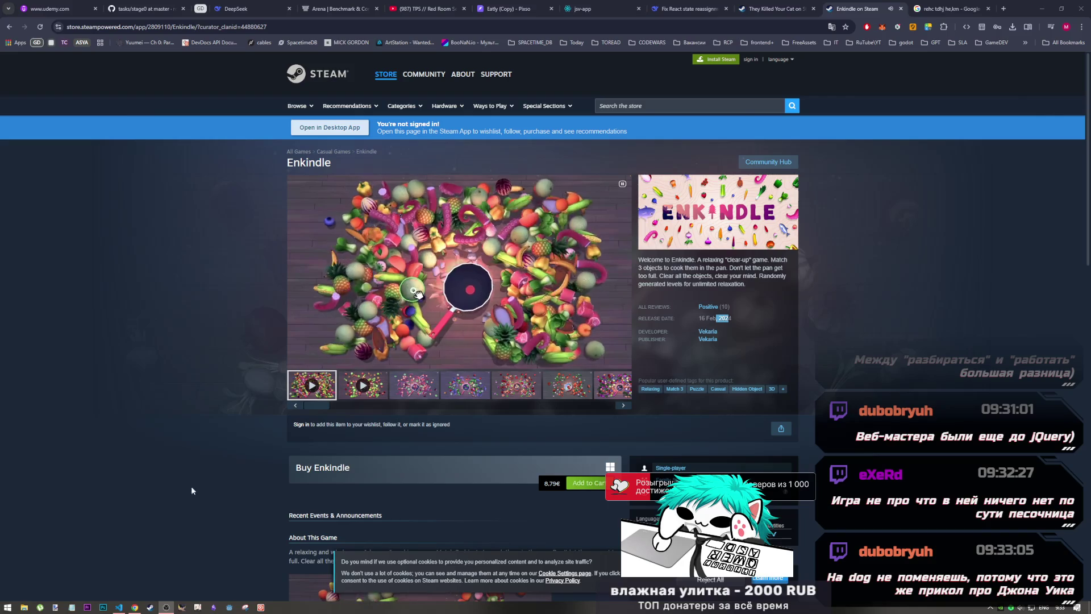
left_click(346, 486)
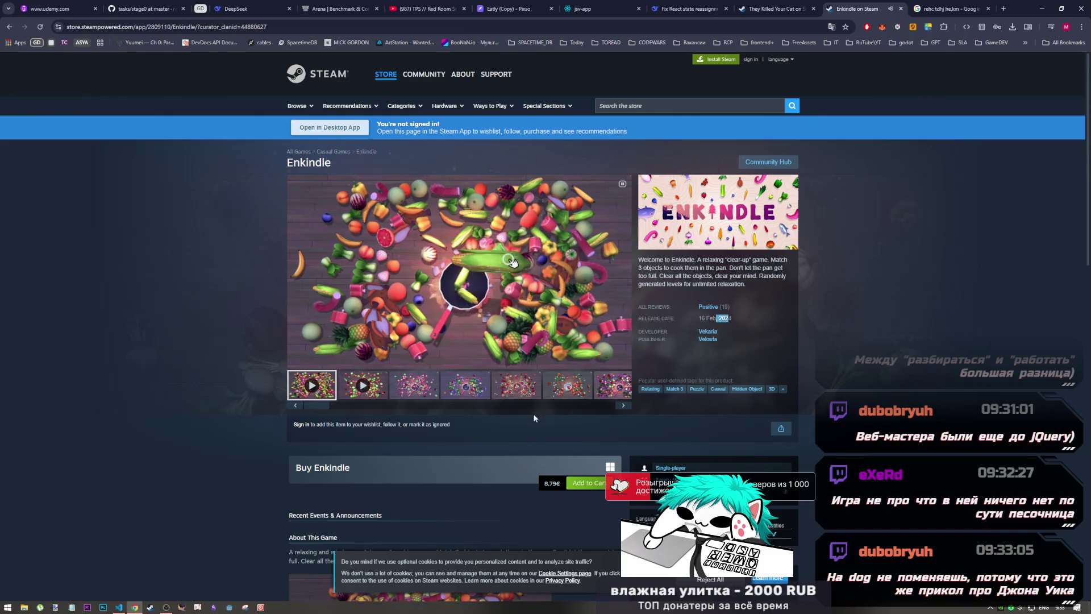
mouse_move(403, 296)
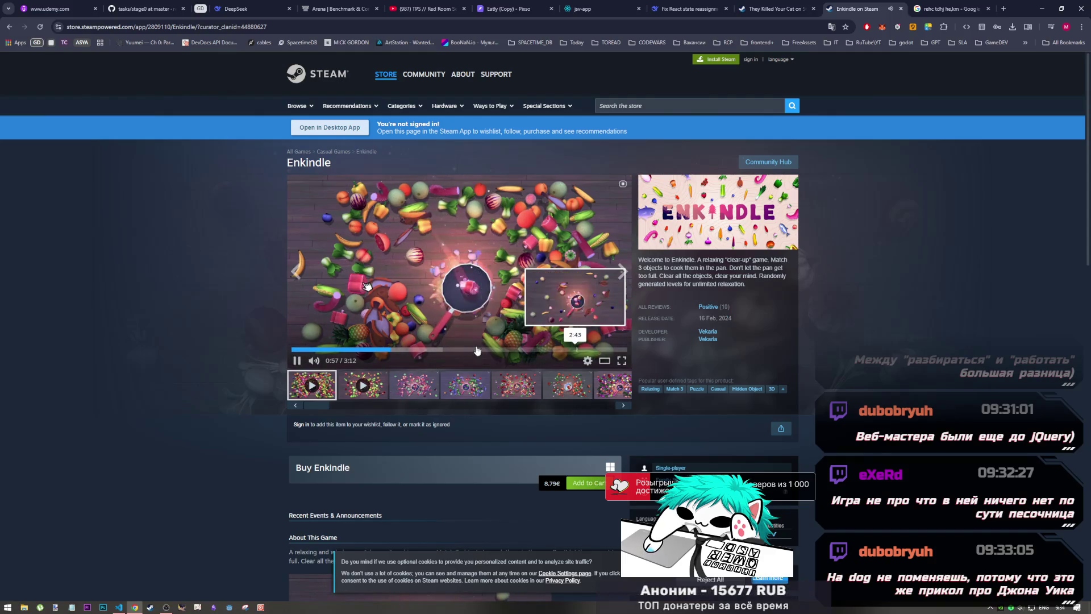
- Skip the Enkindle trailer ahead to 1:39 and pause it
left_click(465, 349)
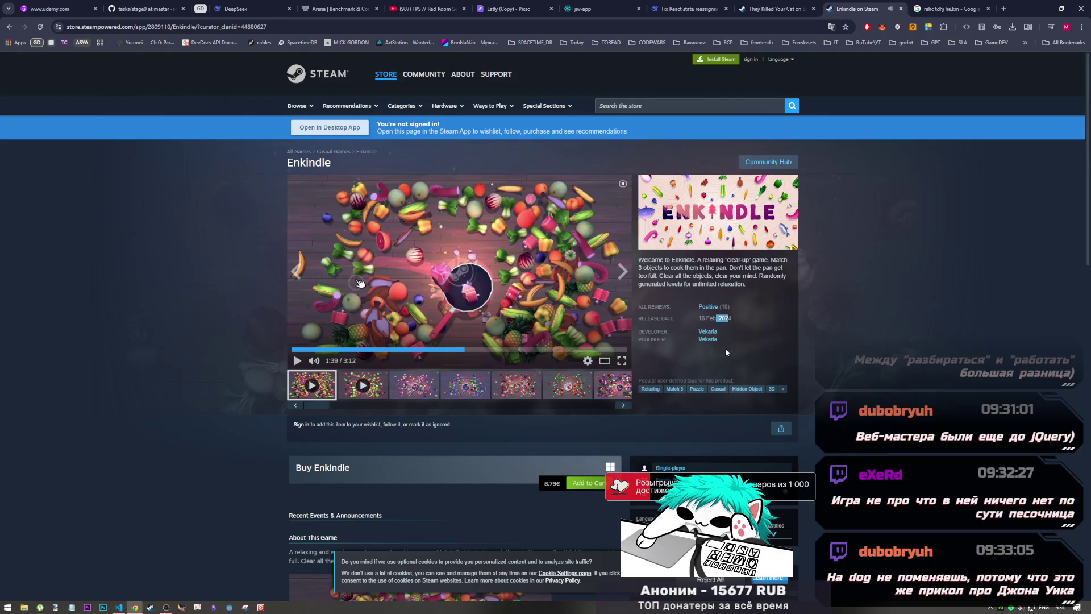
scroll(812, 357, "down", 8)
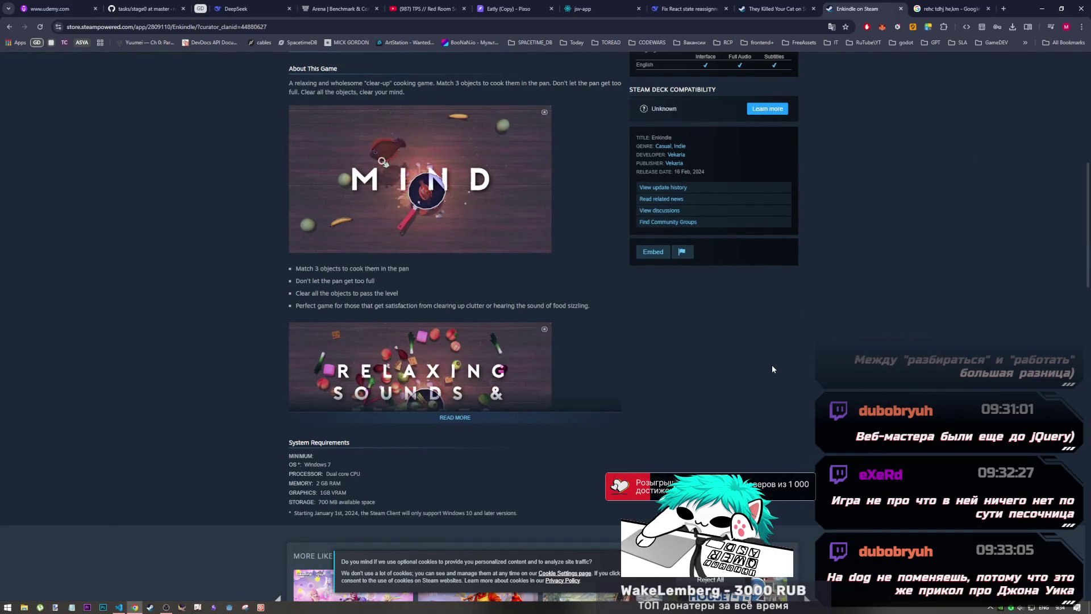
scroll(534, 284, "up", 8)
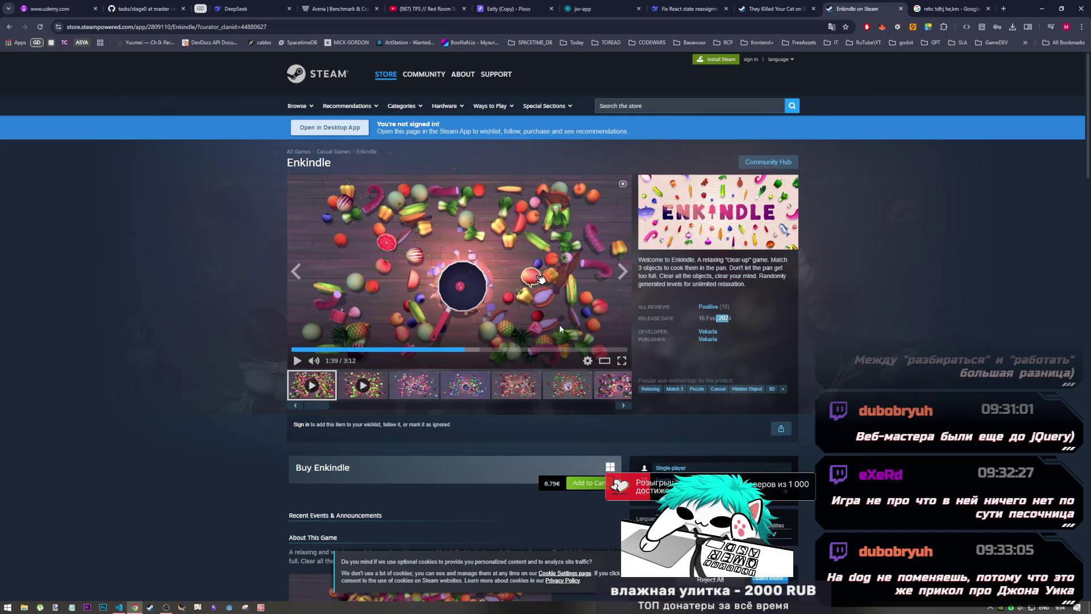
- Switch to the They Killed Your Cat store page tab
left_click(786, 5)
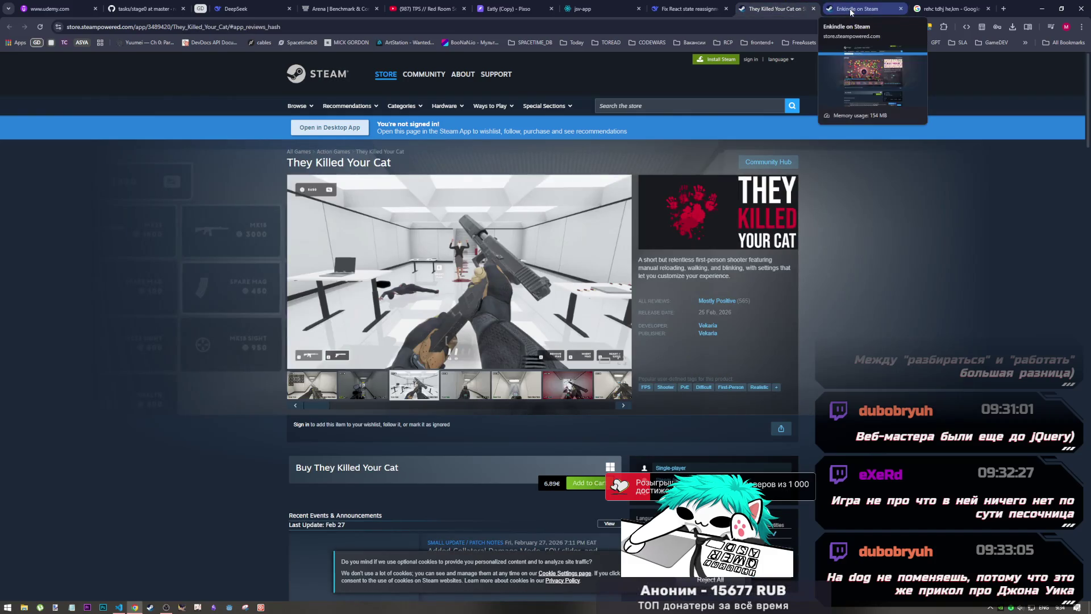
left_click(844, 10)
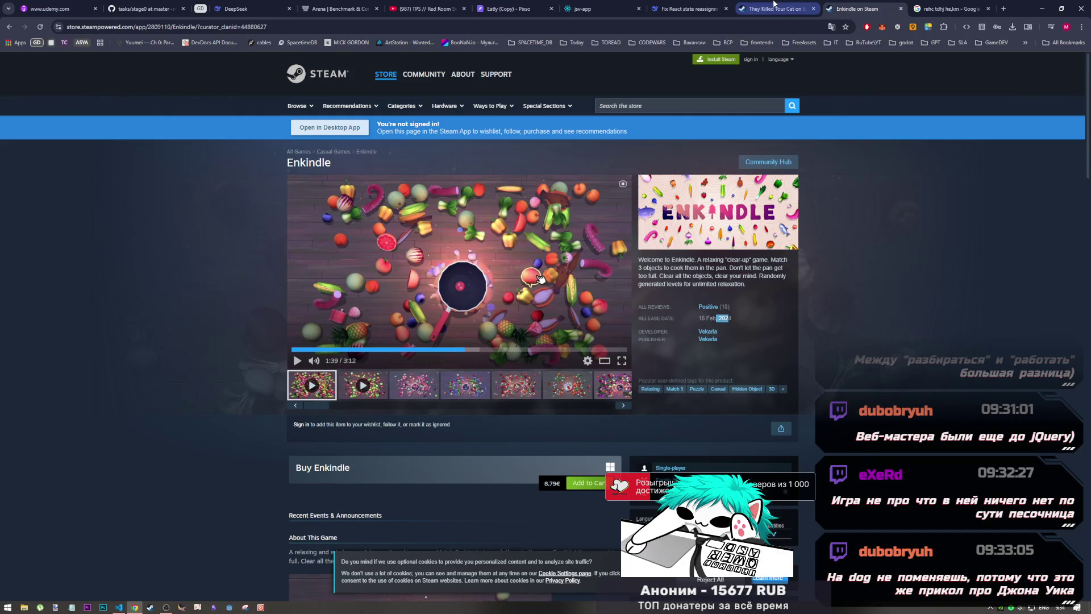
left_click(794, 6)
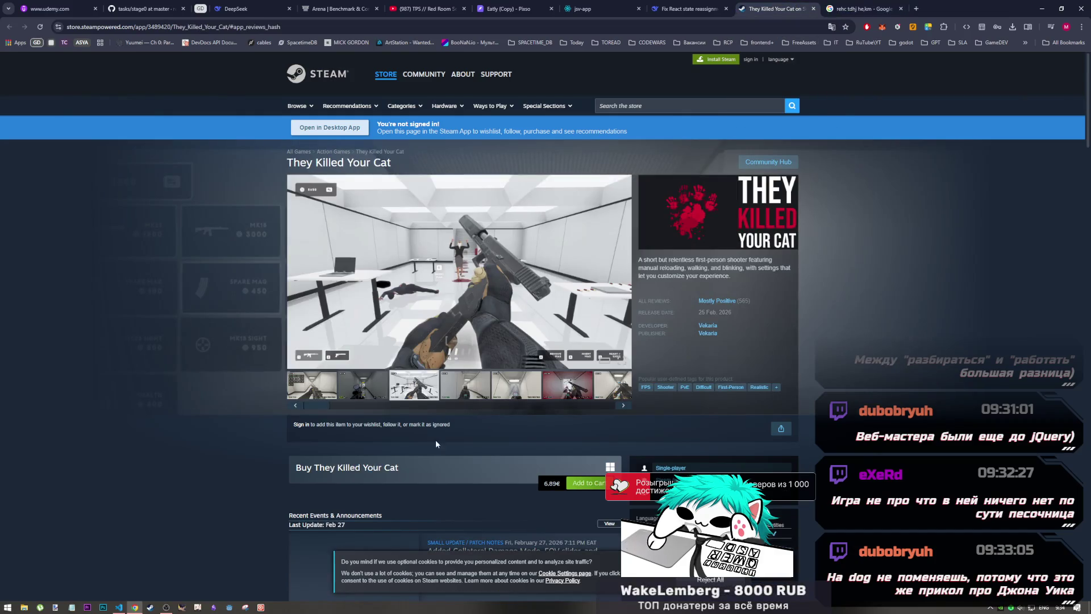
- Browse the They Killed Your Cat screenshots, ending on the fourth corridor shot with the raised pistol
left_click(476, 387)
left_click(422, 384)
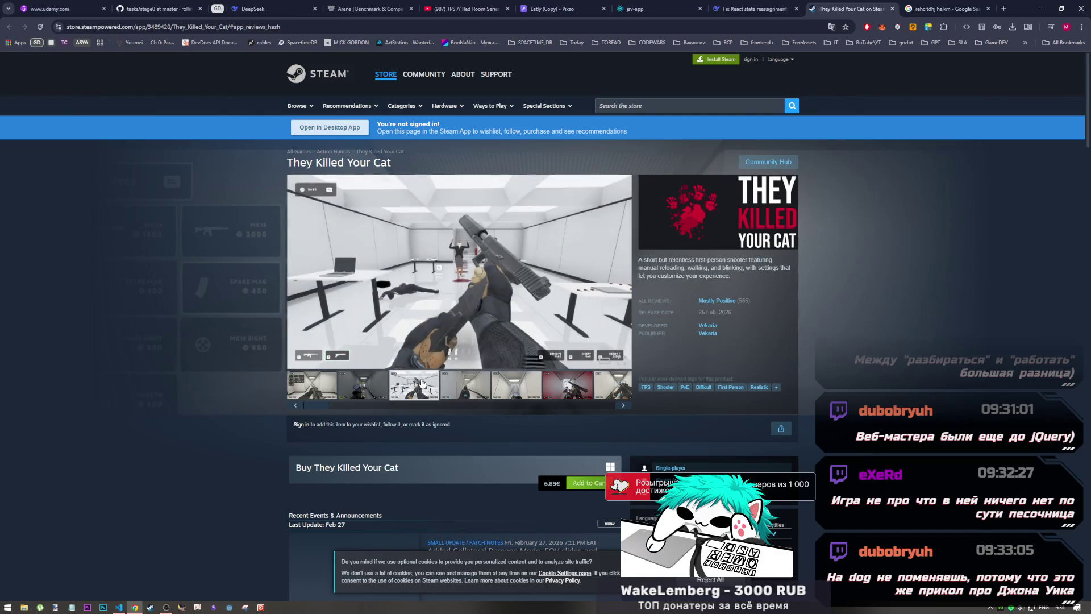
left_click(477, 384)
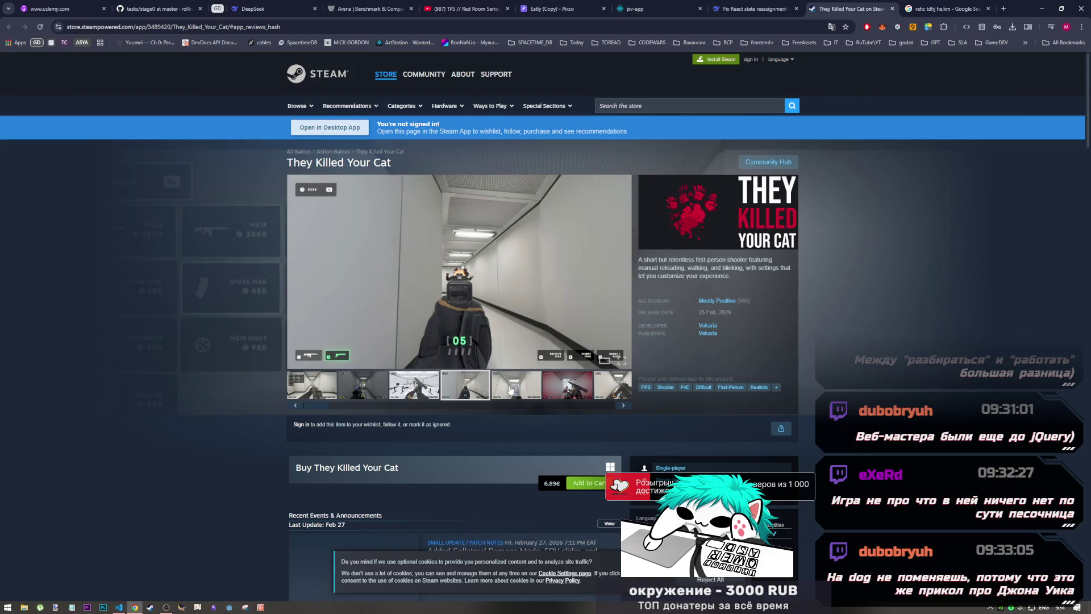
left_click(503, 390)
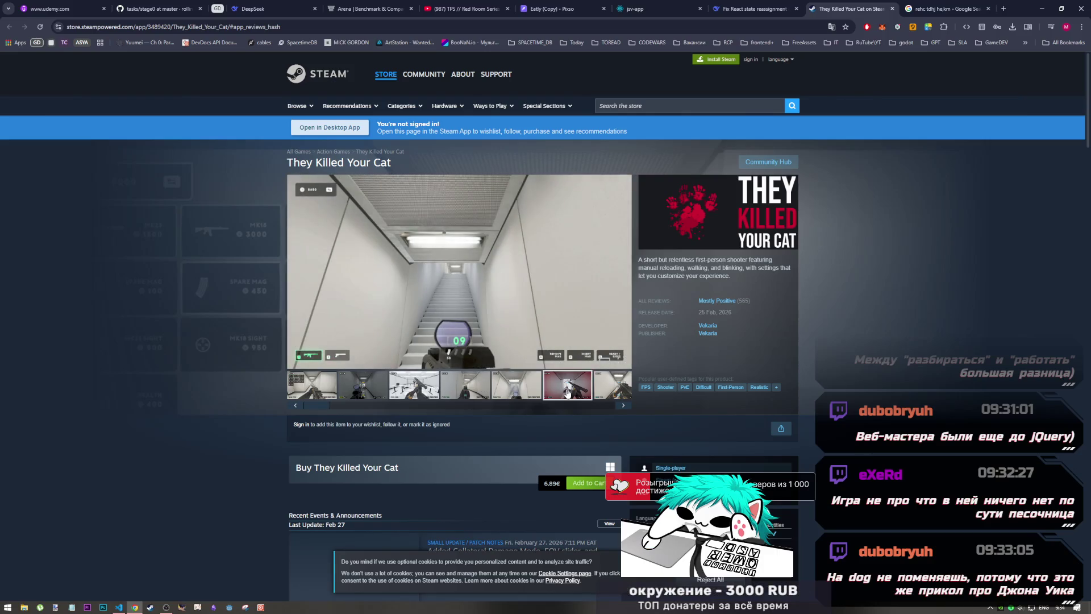
left_click(613, 386)
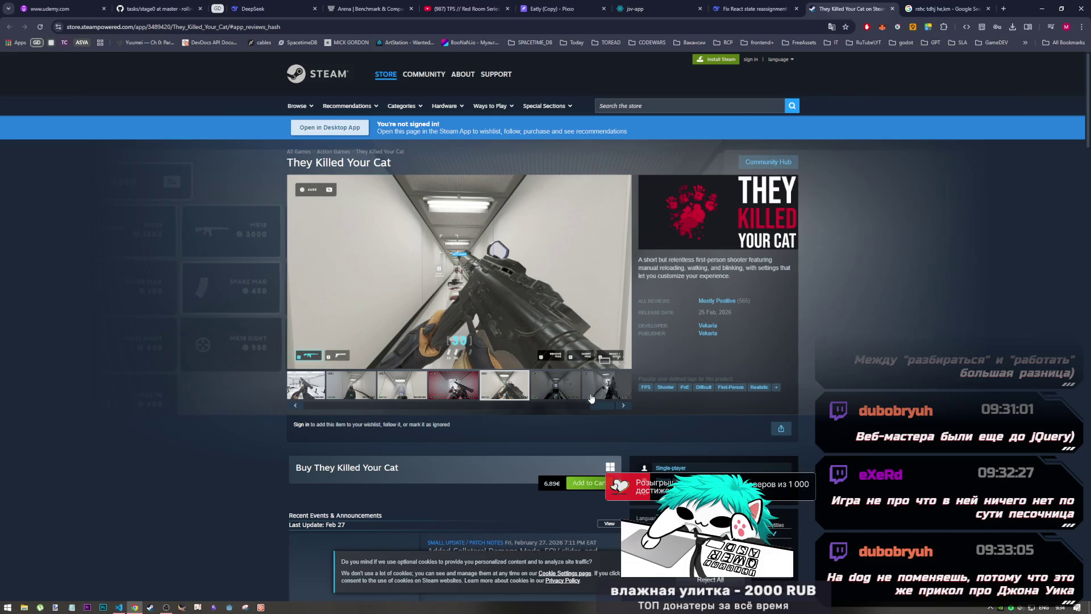
left_click(606, 392)
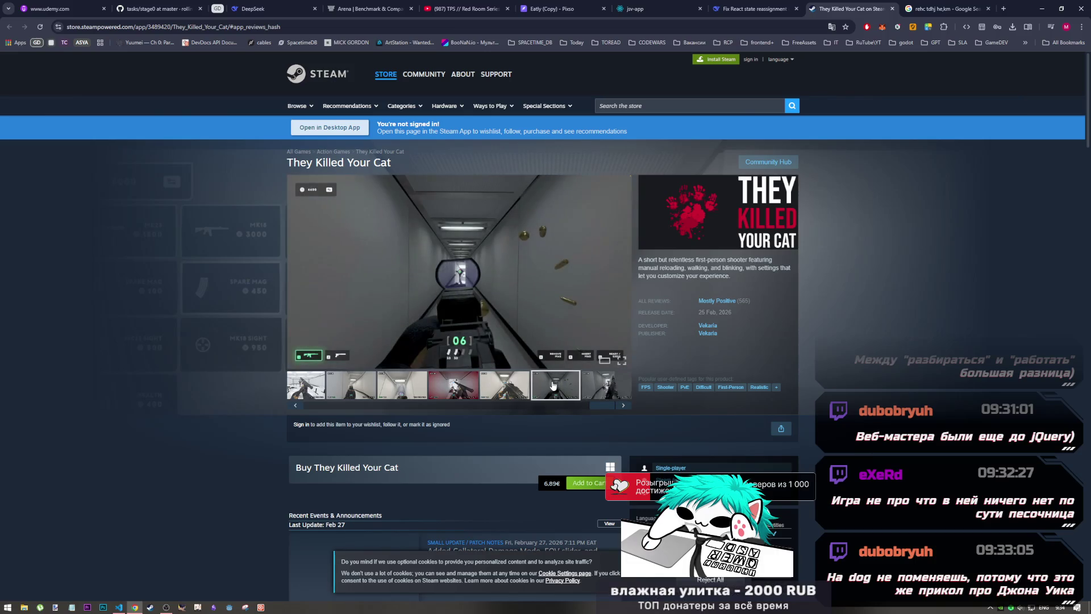
left_click(303, 392)
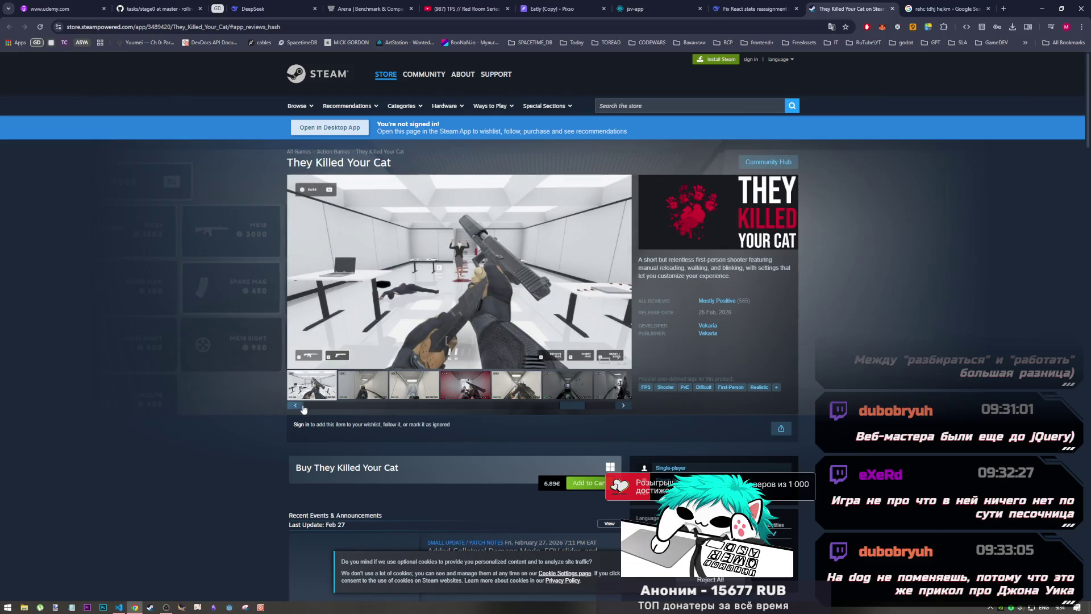
left_click(304, 409)
left_click(309, 392)
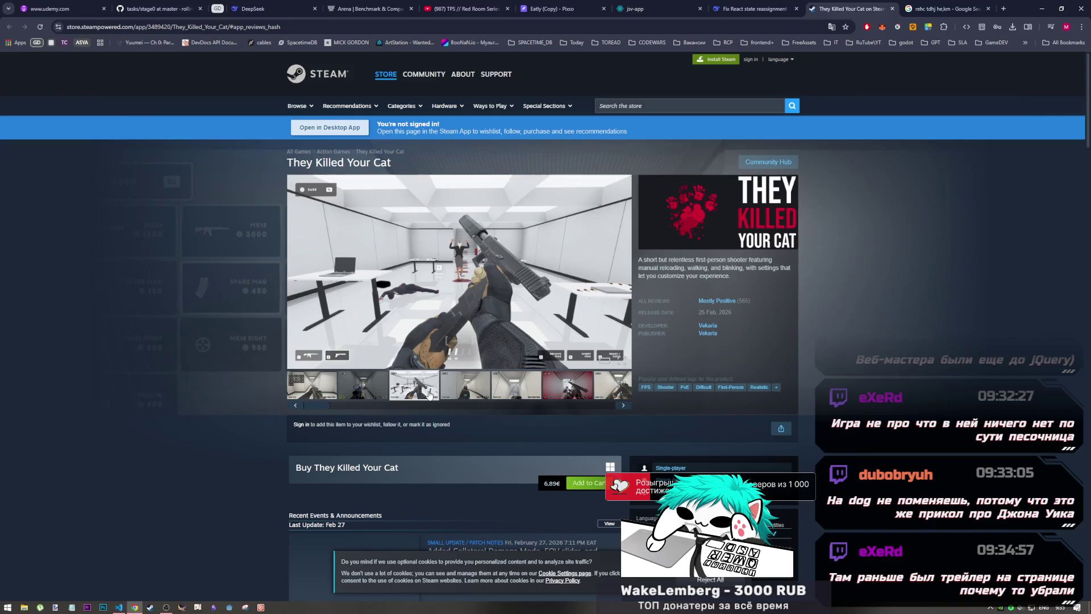
left_click(471, 393)
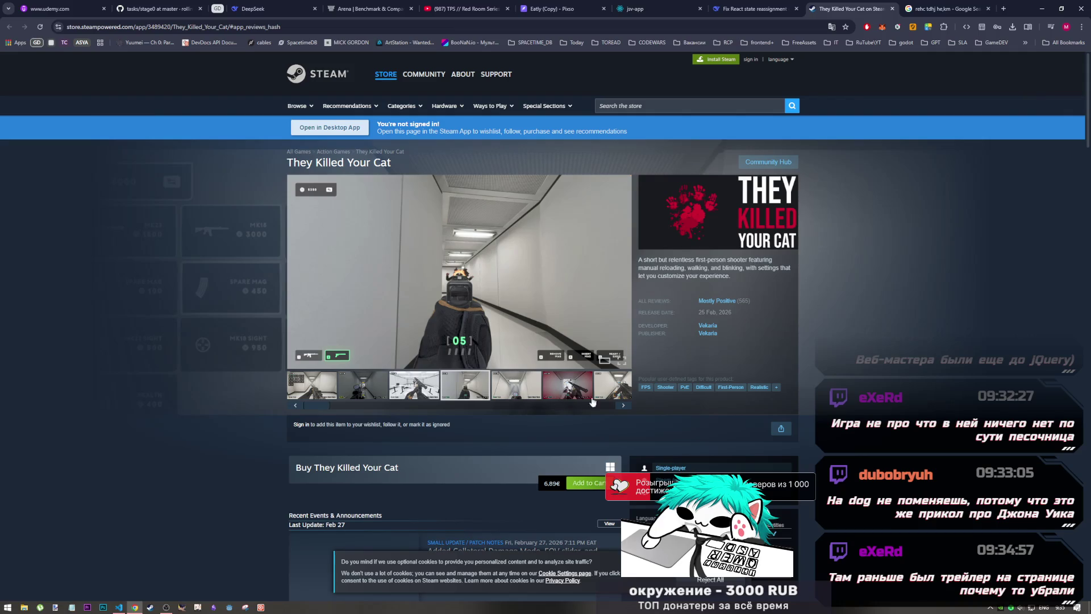
- Scroll to the About This Game clips showing weapon reloading and leg-controlled walking
scroll(548, 430, "down", 7)
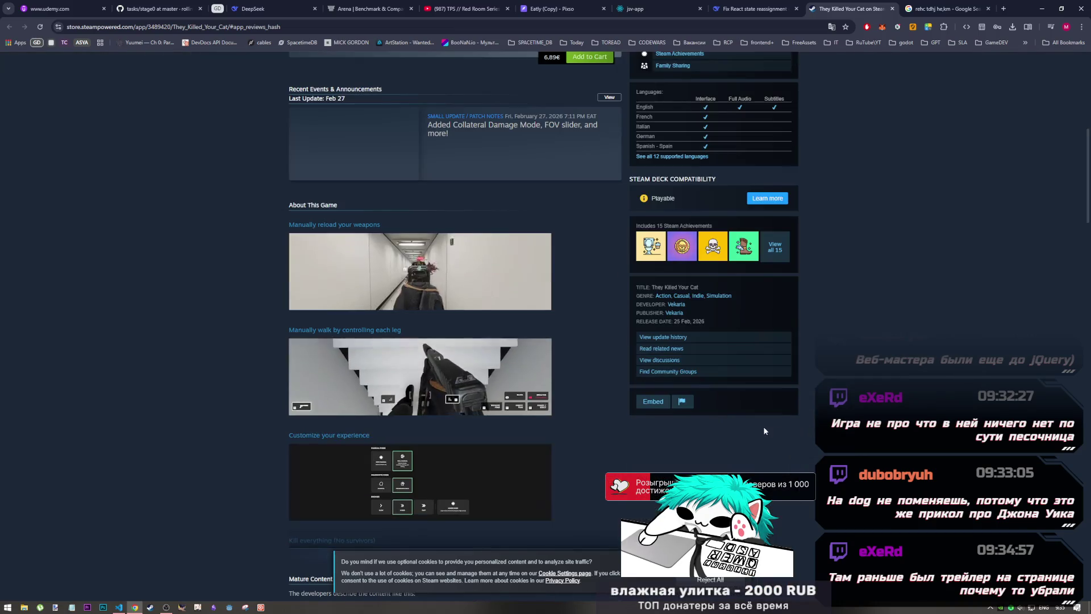
mouse_move(547, 415)
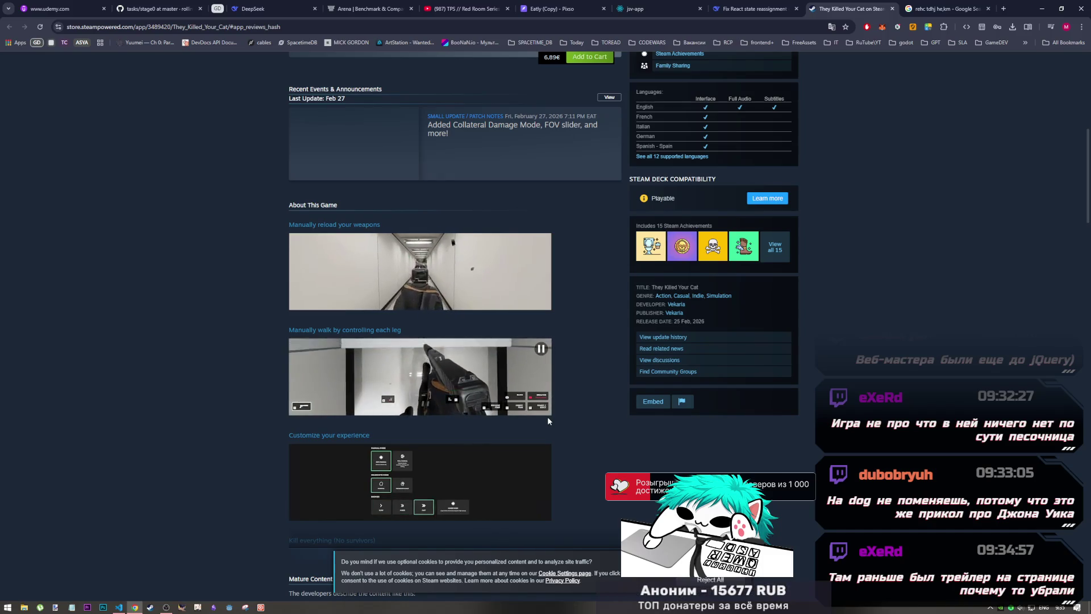
scroll(409, 330, "up", 1)
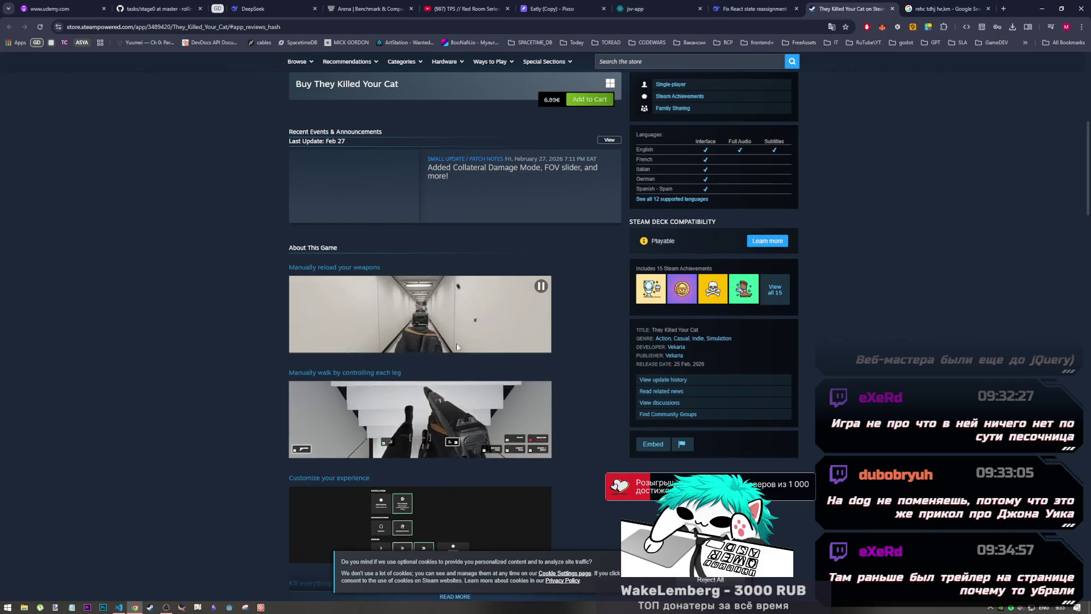
scroll(530, 332, "up", 3)
scroll(523, 273, "down", 5)
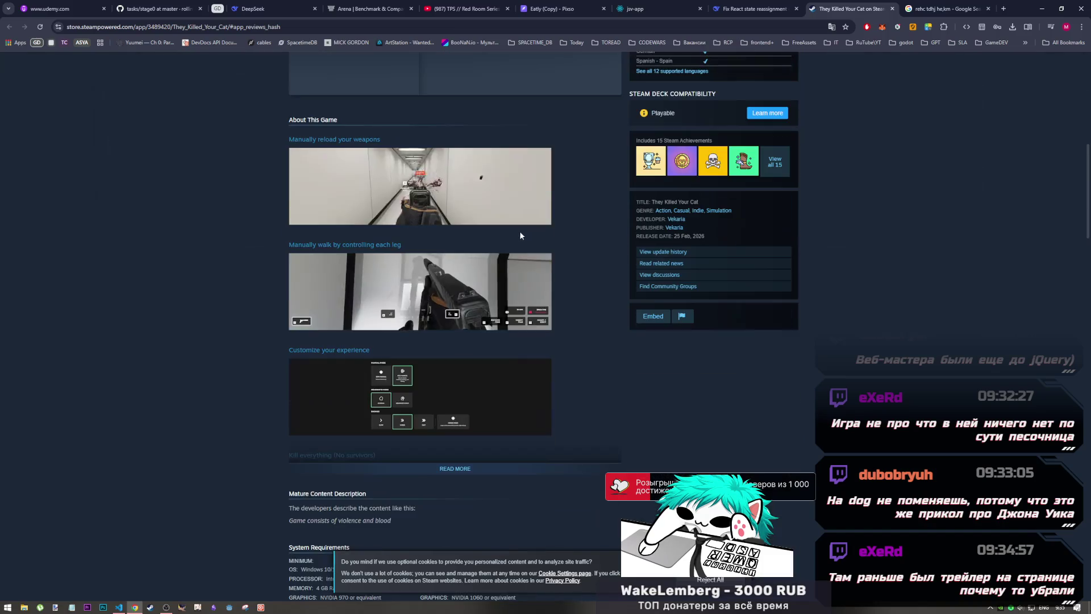
scroll(512, 255, "up", 6)
scroll(494, 282, "up", 3)
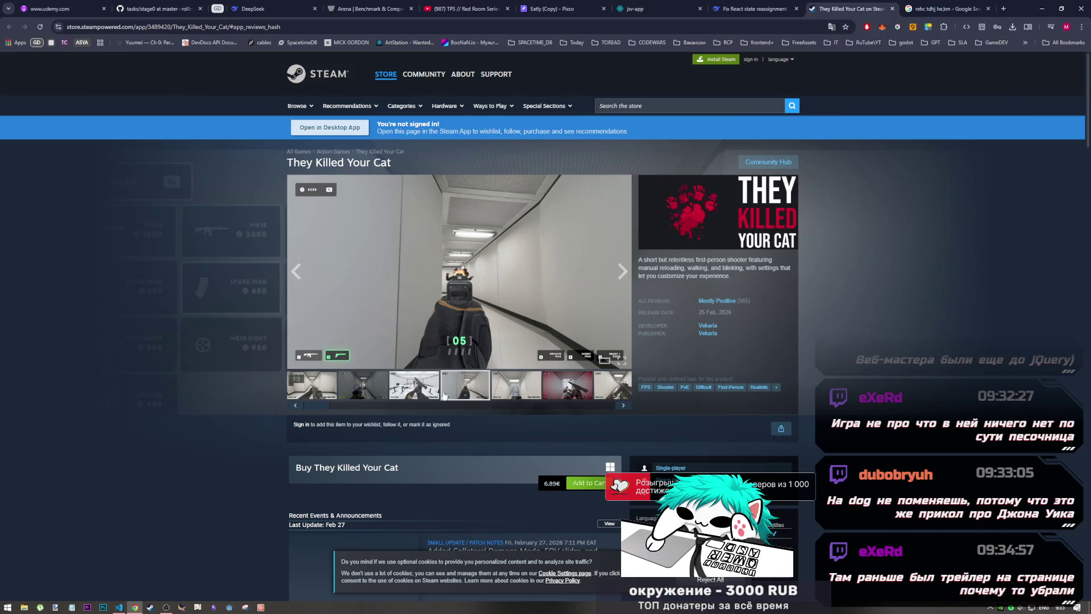
scroll(457, 401, "down", 5)
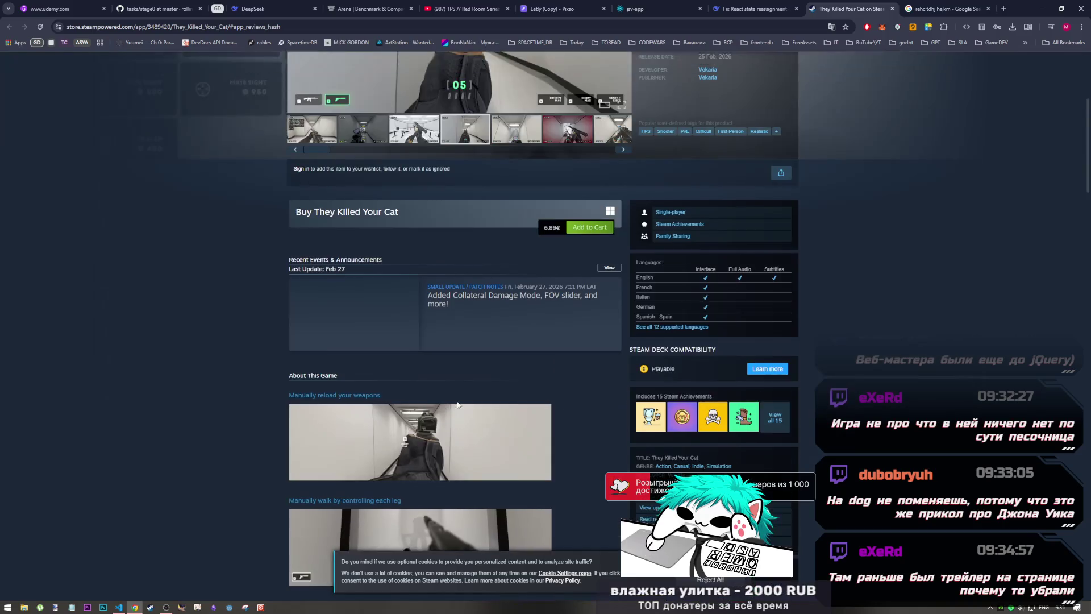
scroll(460, 403, "up", 2)
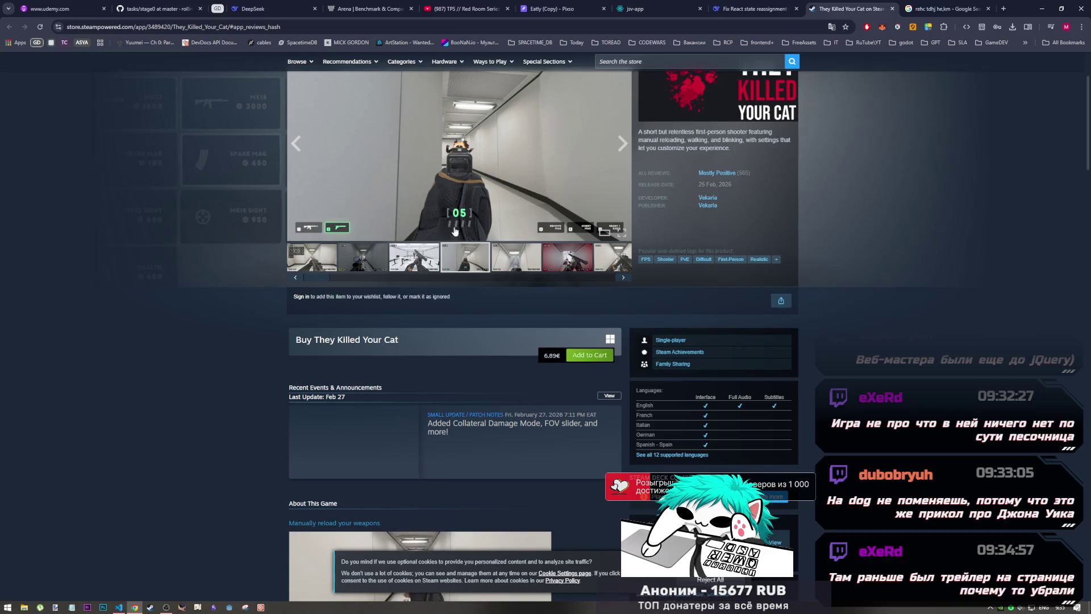
scroll(464, 394, "down", 8)
scroll(465, 392, "up", 1)
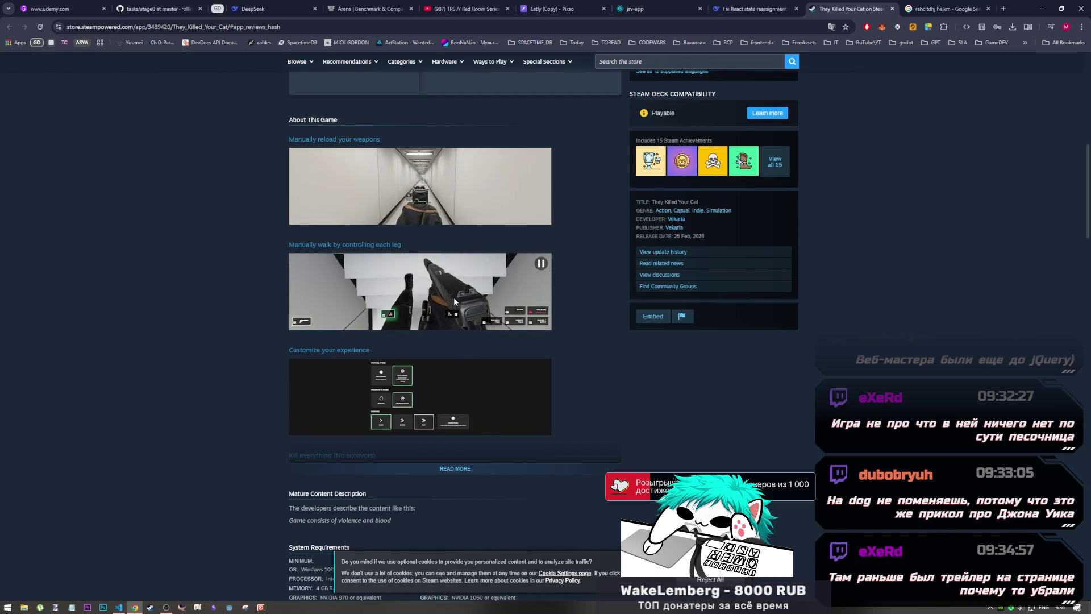
scroll(532, 336, "up", 7)
scroll(533, 339, "down", 5)
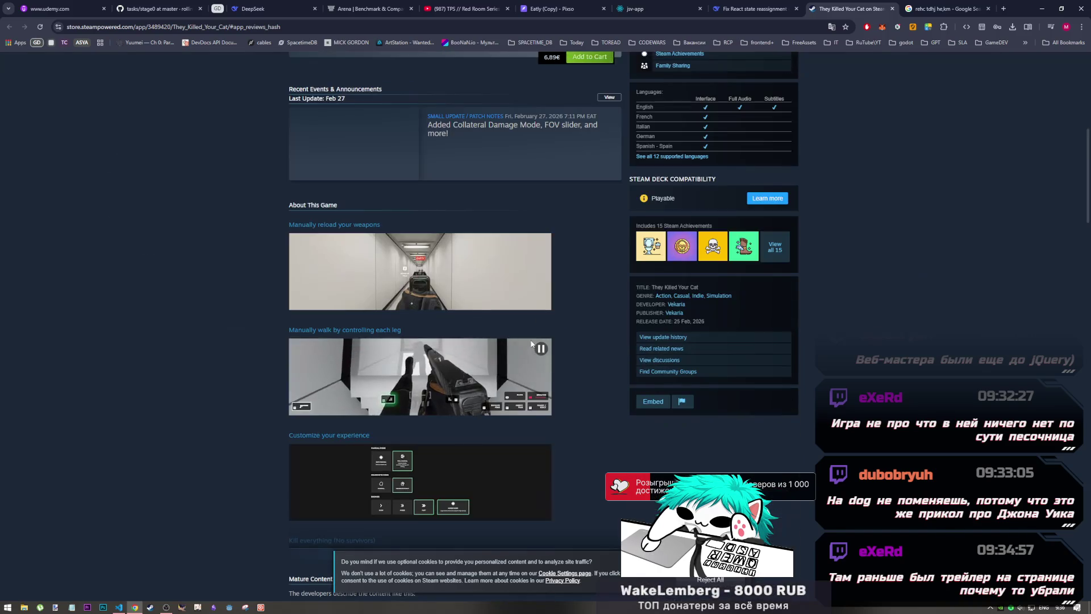
right_click(500, 393)
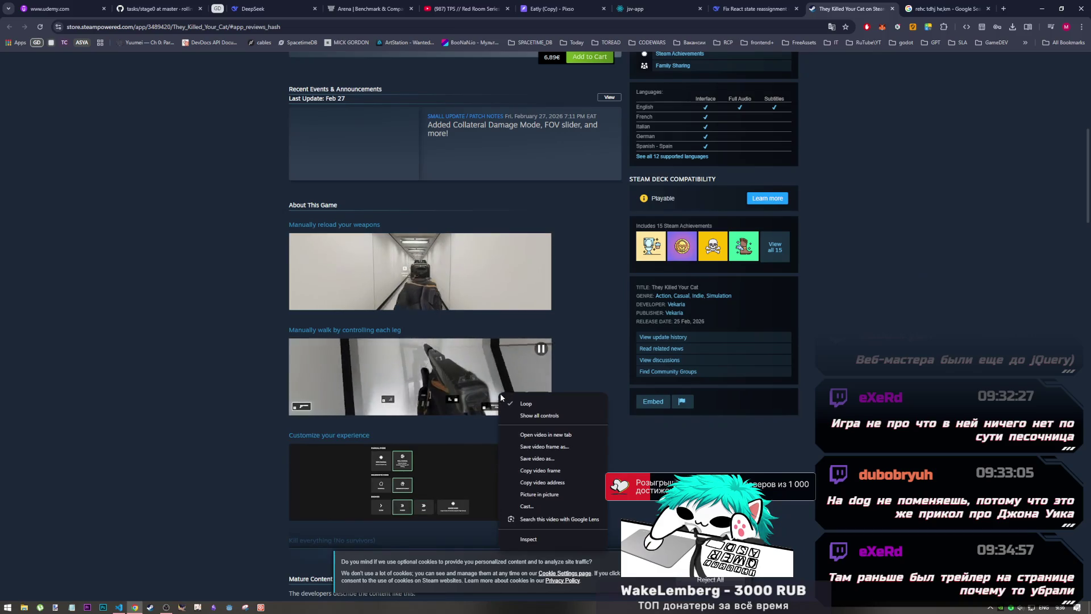
- Open the leg-walking gameplay clip in its own new tab and switch to it
left_click(545, 434)
left_click(838, 10)
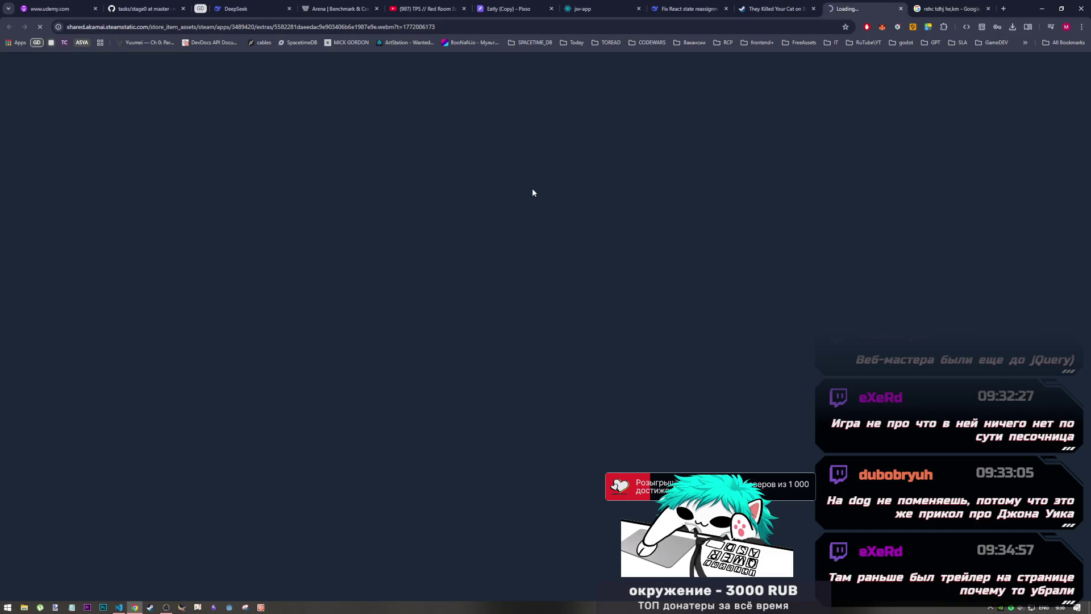
left_click(168, 607)
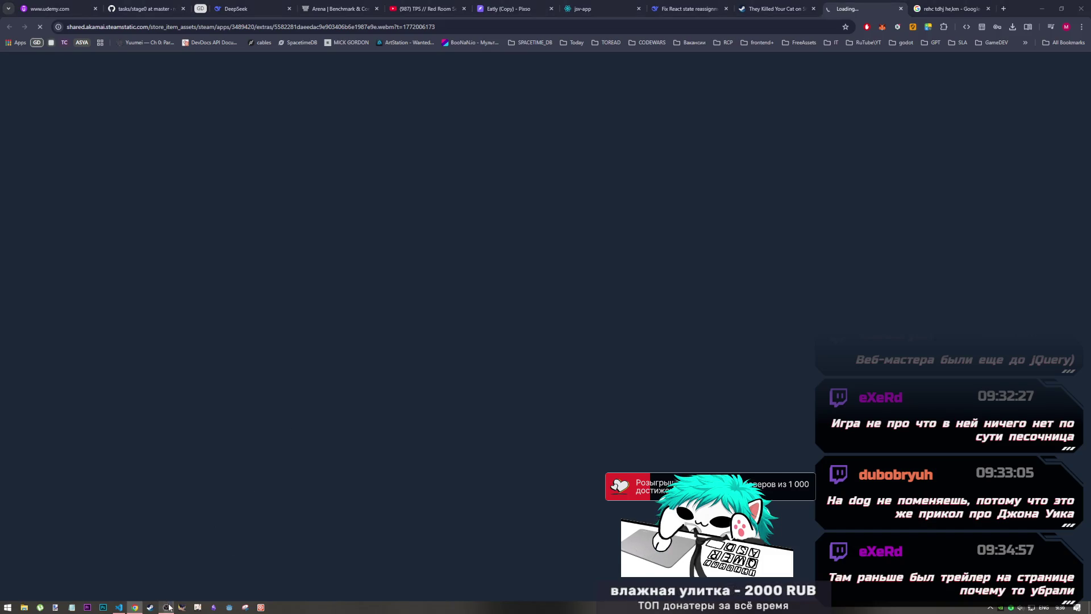
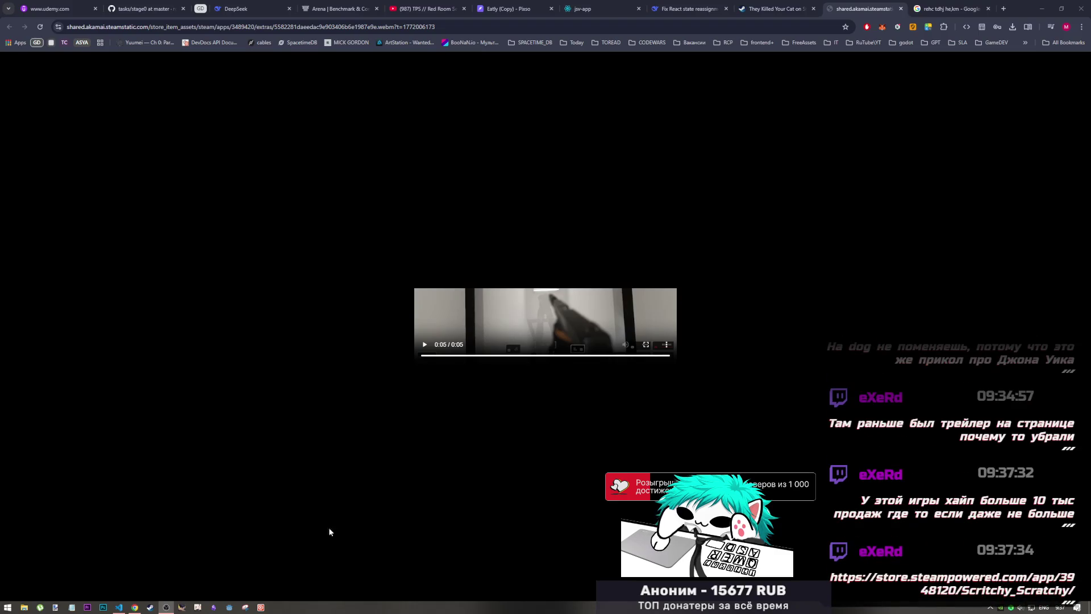
- Replay the gameplay clip full screen from the start, pause at 0:03, then exit full screen
left_click(134, 607)
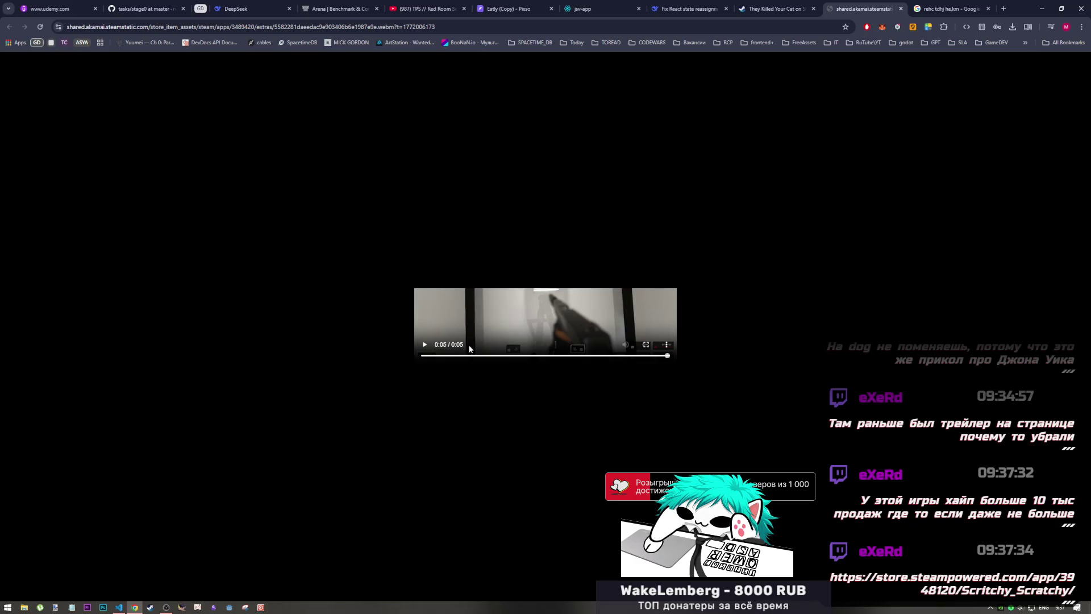
left_click(438, 356)
left_click_drag(437, 357, 512, 356)
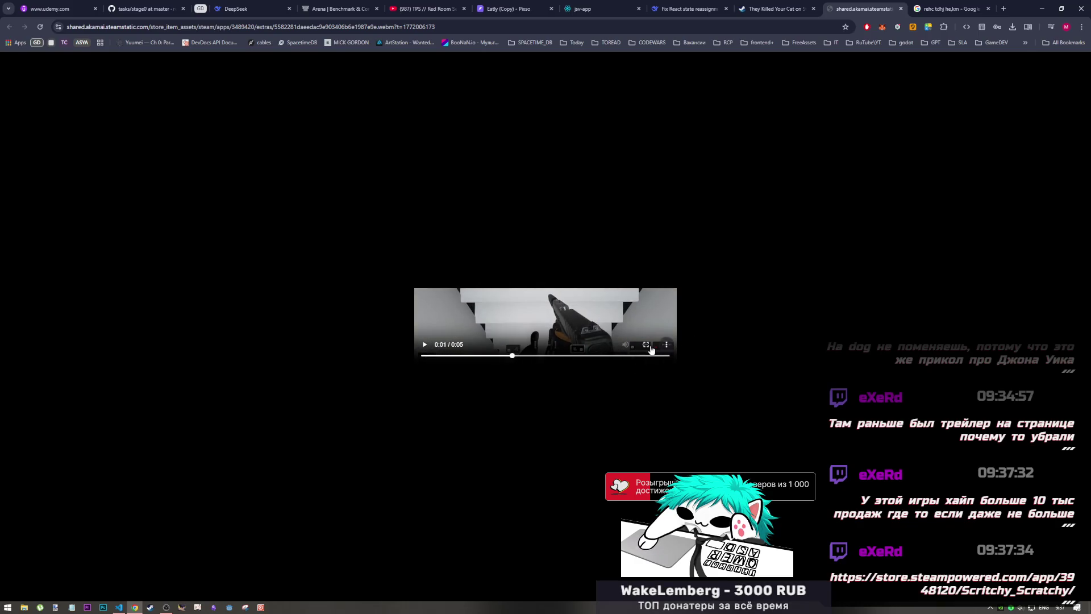
left_click(647, 344)
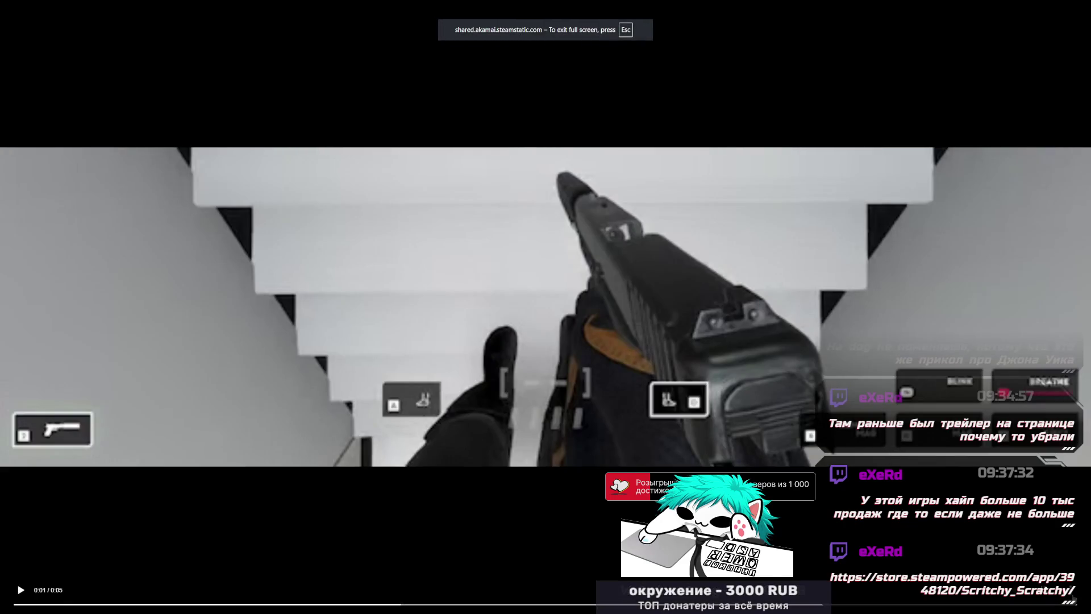
left_click(1054, 598)
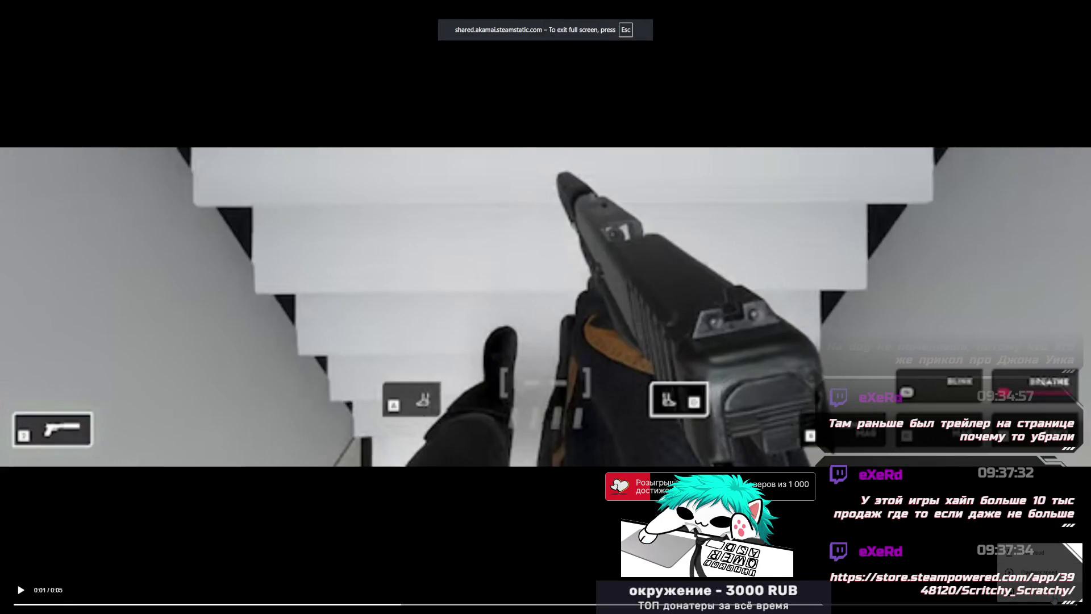
key("space")
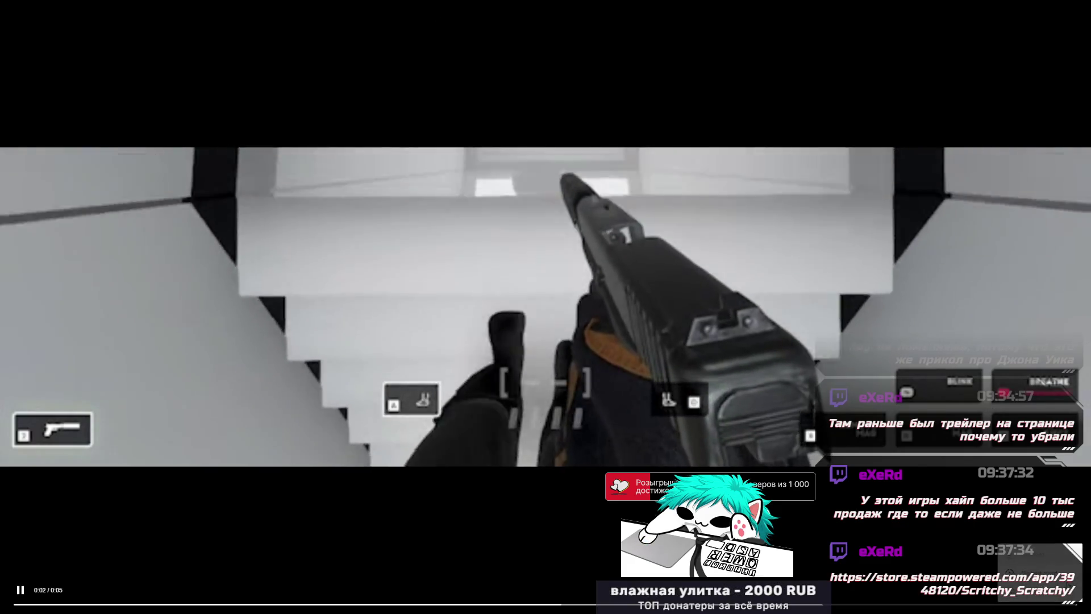
left_click(910, 410)
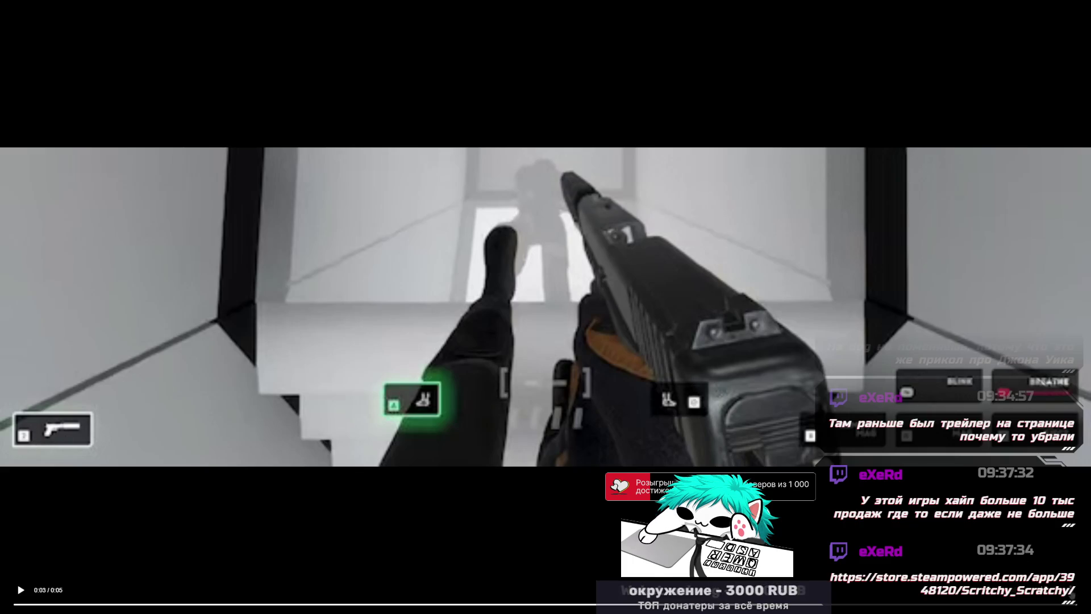
key("Escape")
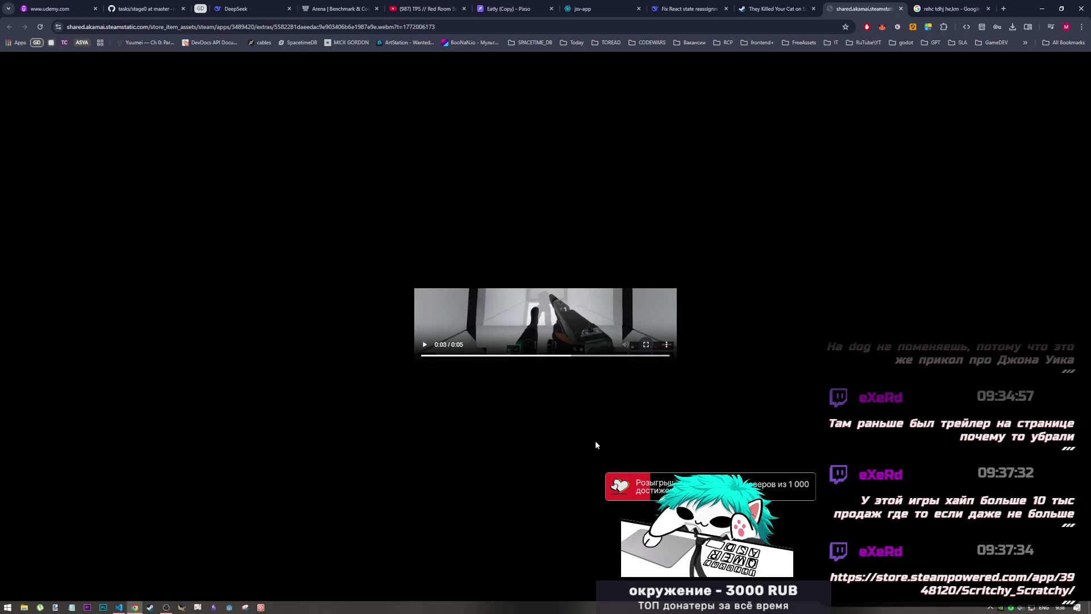
key("space")
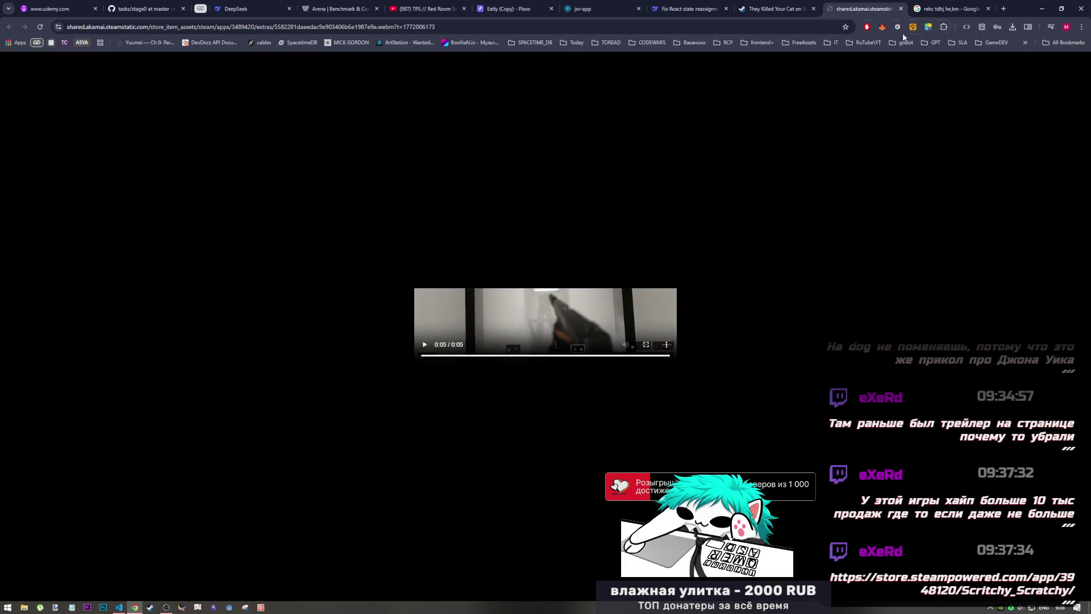
- Close the separate steamstatic video tab, returning to the They Killed Your Cat store page
left_click(782, 8)
left_click(900, 8)
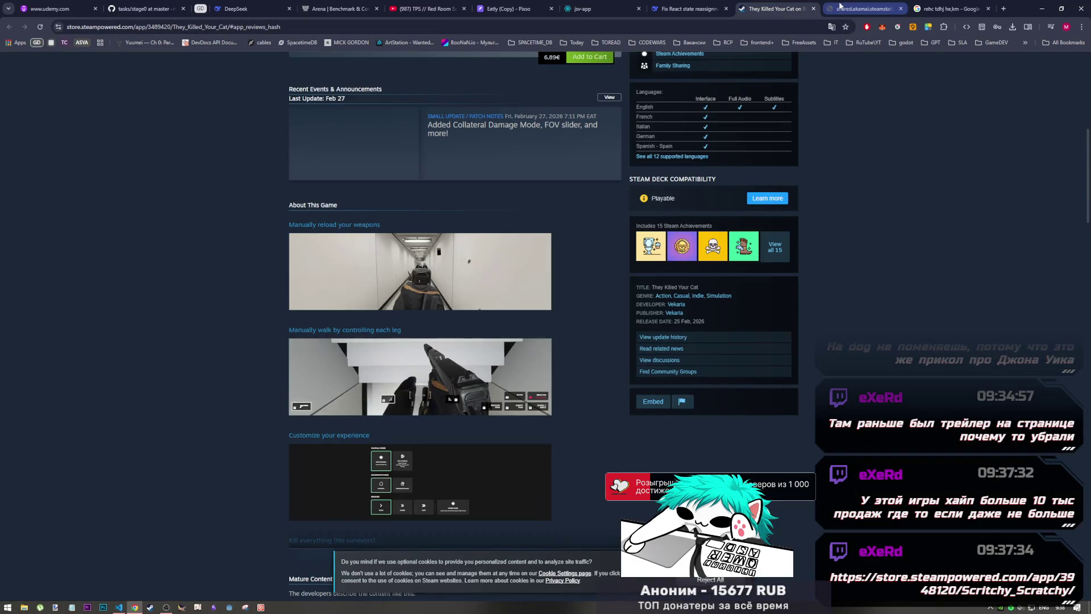
scroll(603, 269, "up", 8)
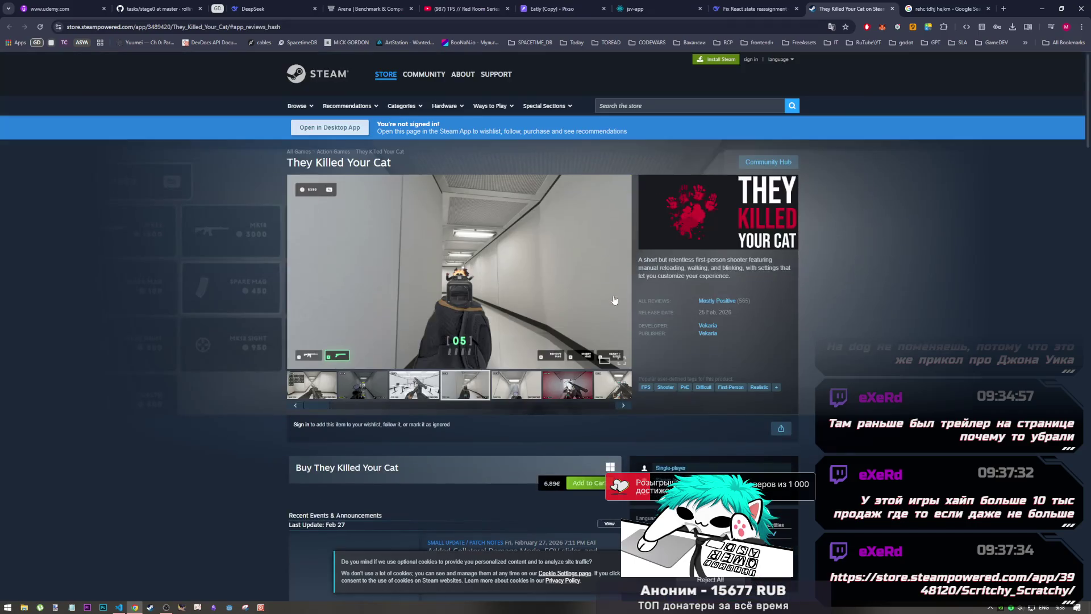
scroll(517, 287, "down", 10)
scroll(493, 328, "up", 2)
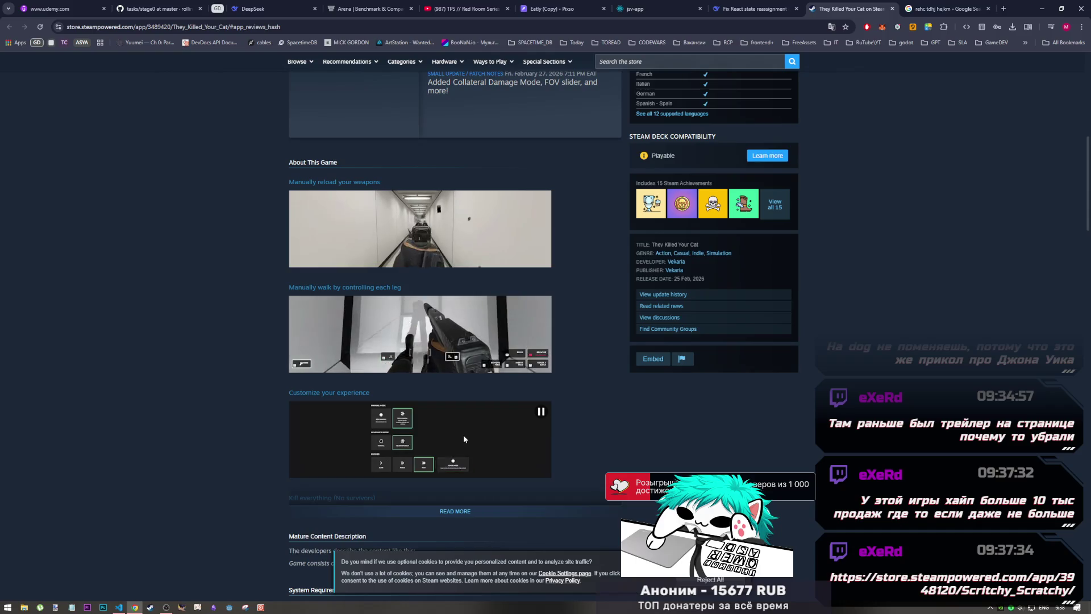
scroll(412, 327, "down", 5)
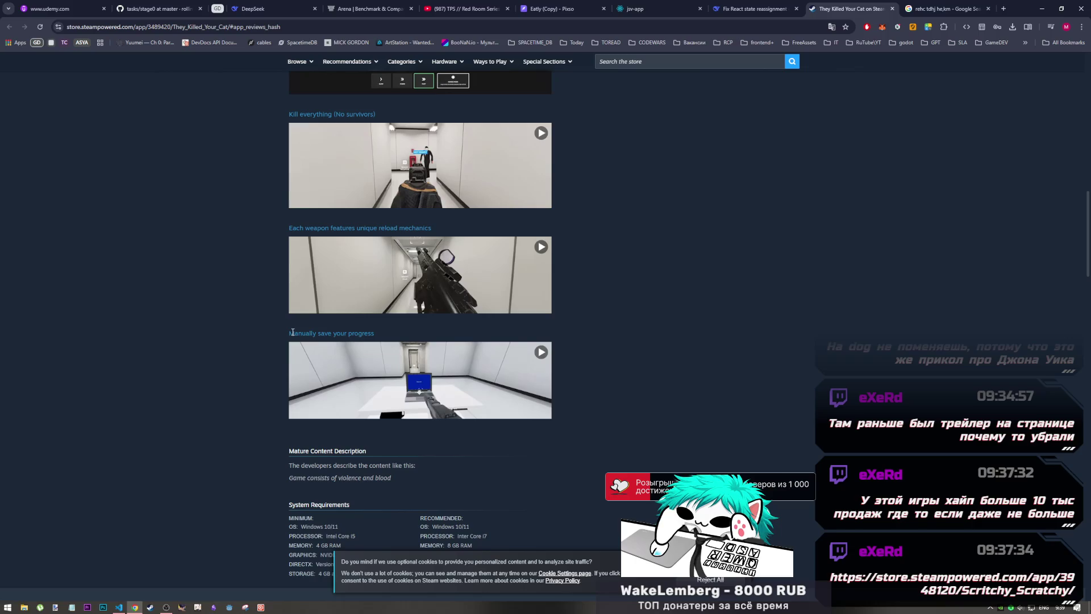
- Highlight the save-your-progress caption while browsing the About This Game feature clips
left_click_drag(293, 332, 392, 336)
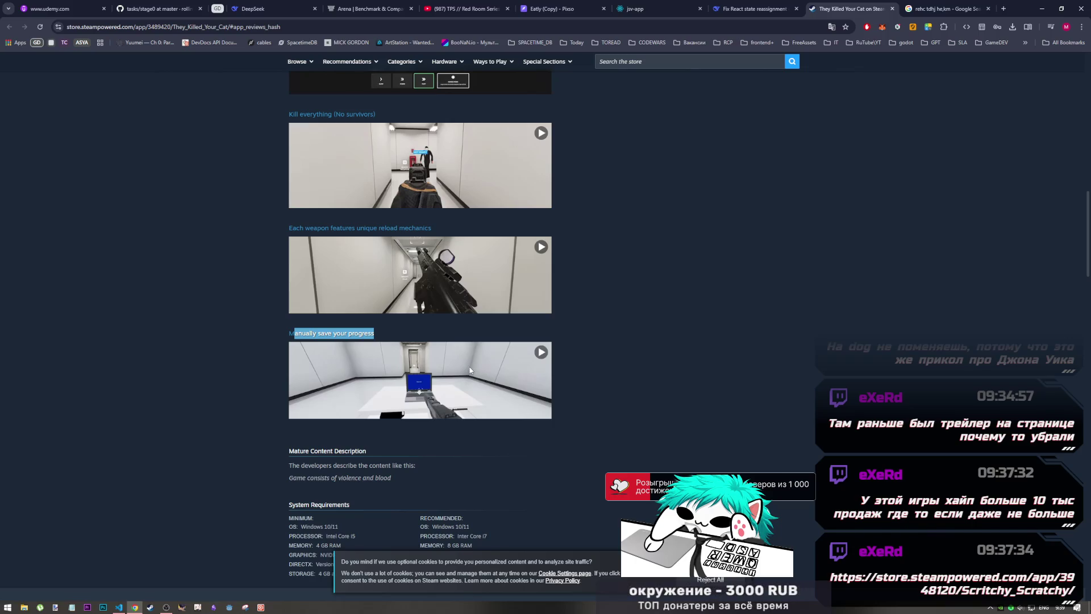
scroll(584, 412, "up", 3)
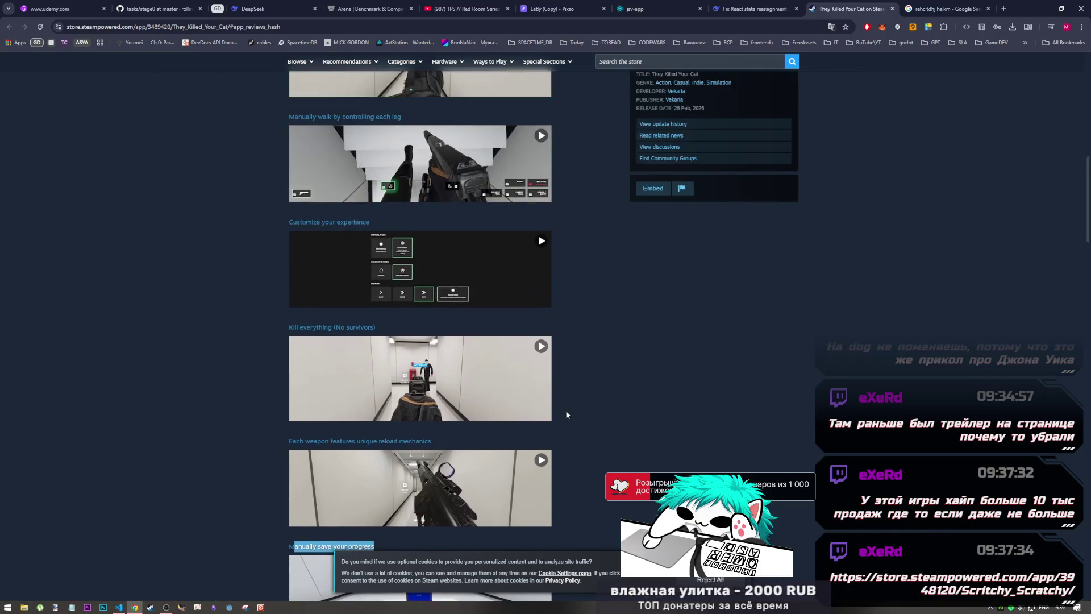
scroll(564, 410, "down", 2)
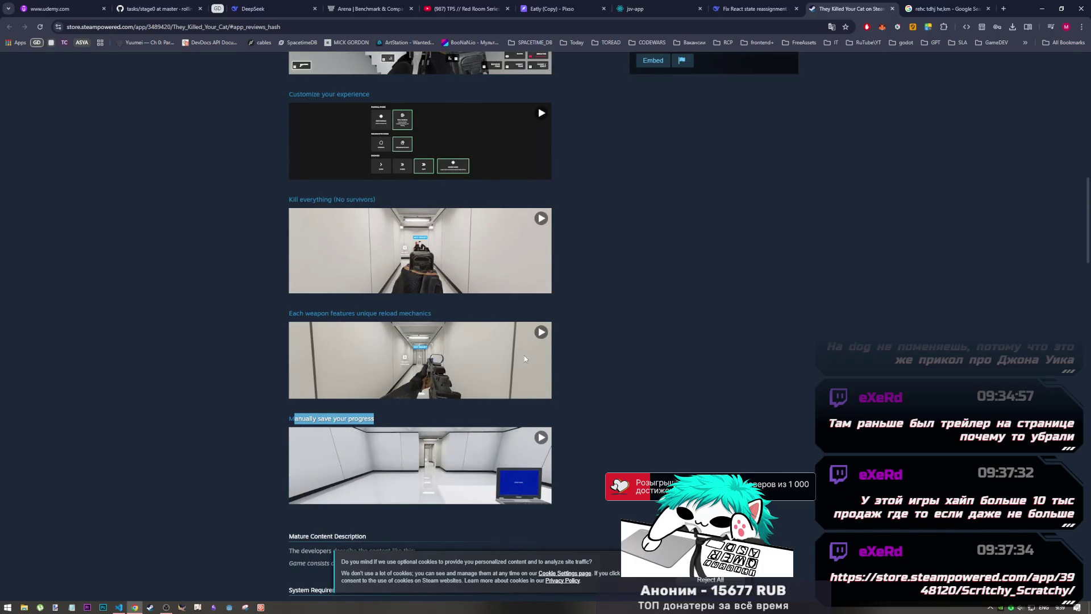
scroll(524, 349, "up", 15)
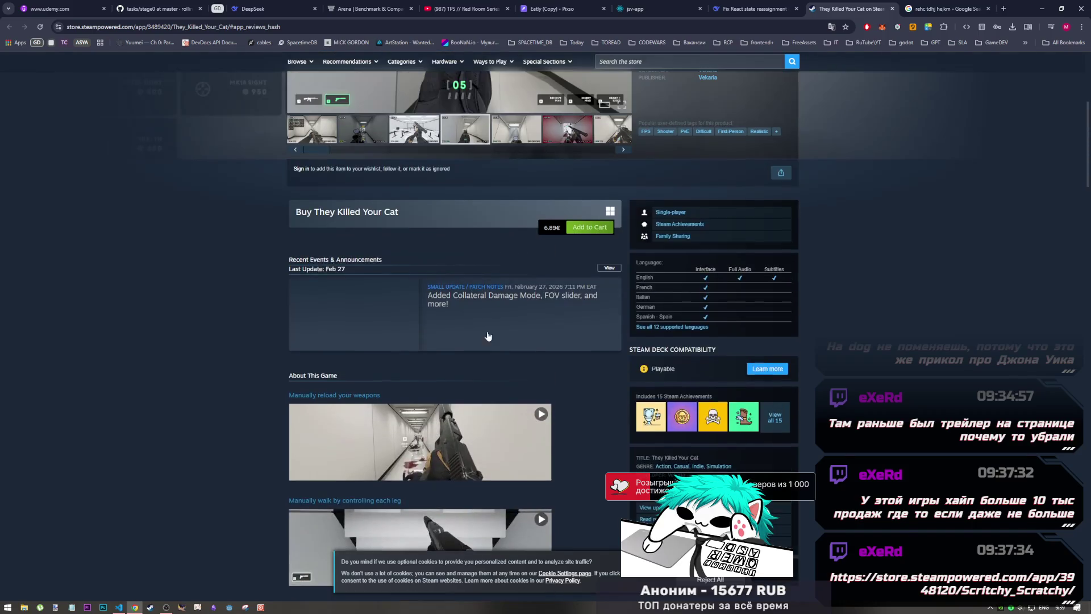
scroll(464, 330, "down", 15)
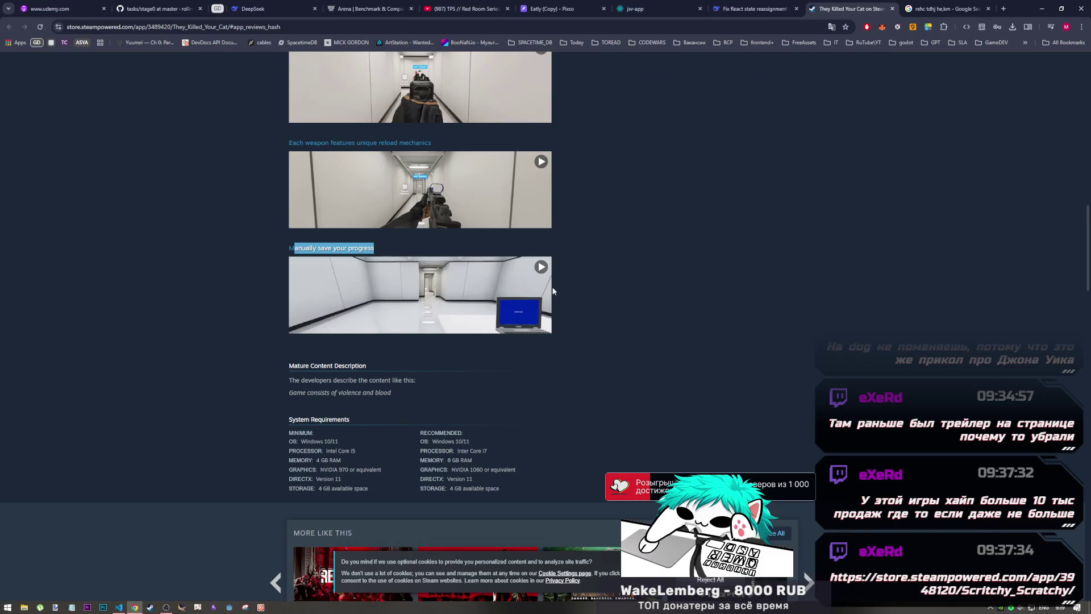
scroll(573, 296, "up", 10)
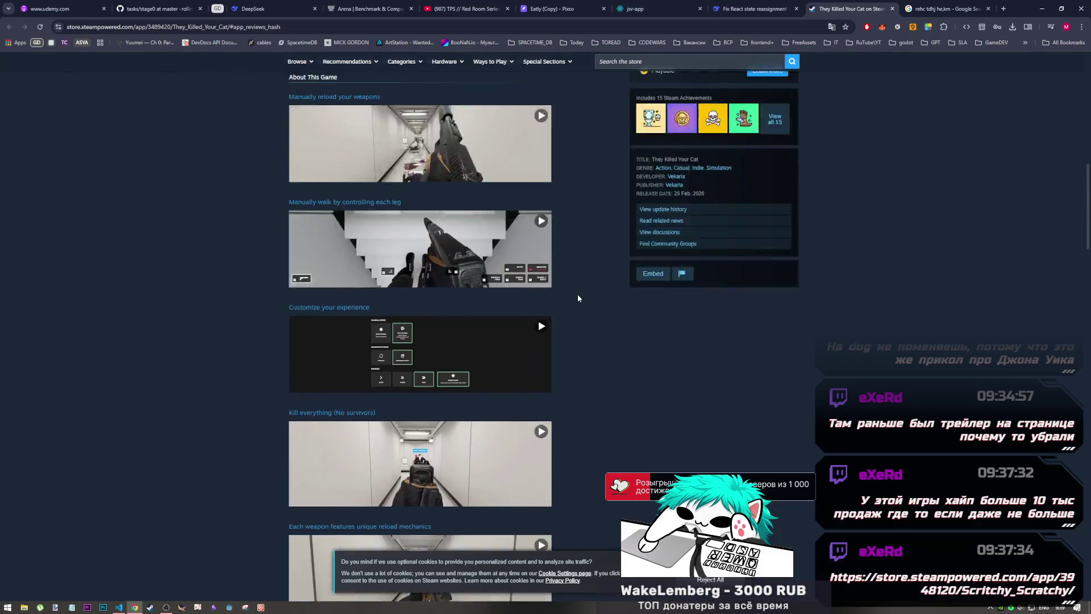
scroll(574, 296, "up", 1)
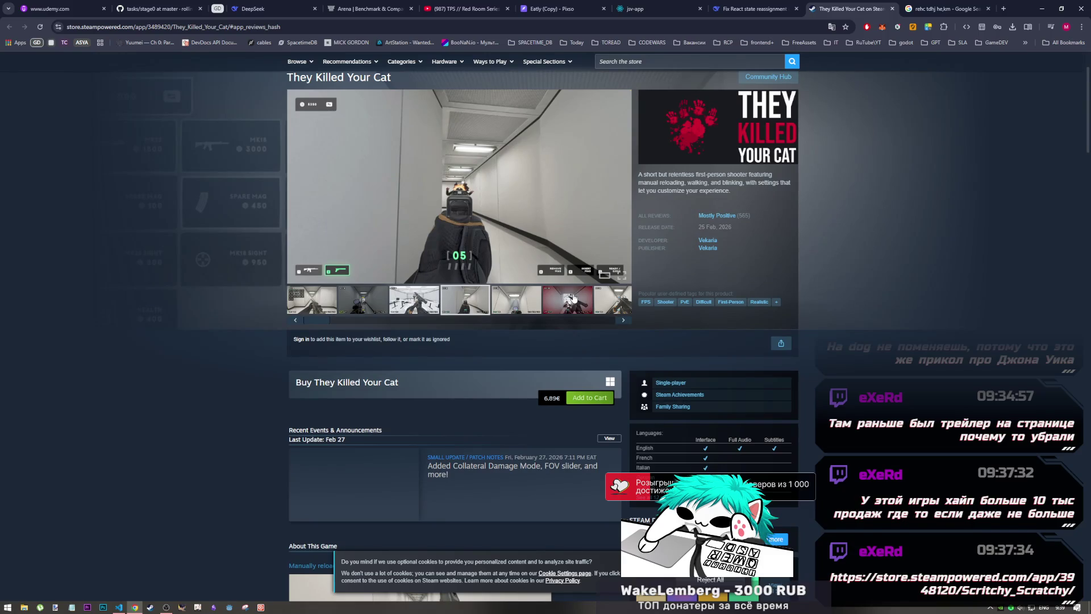
scroll(546, 301, "down", 8)
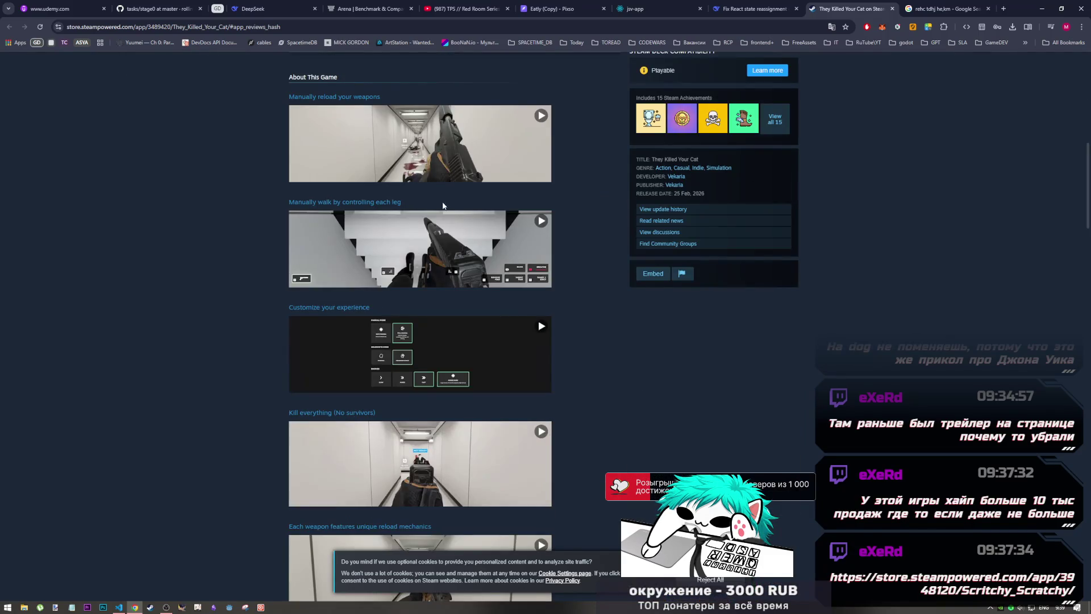
scroll(463, 352, "down", 4)
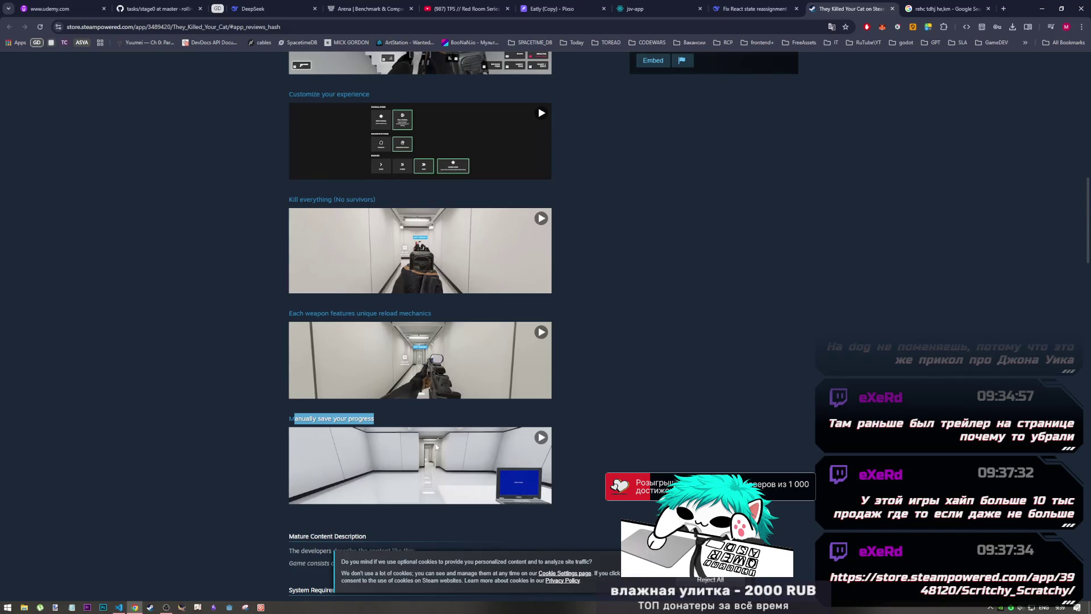
- Select the reload mechanics heading text, then clear the selection
left_click_drag(447, 319, 291, 309)
left_click(591, 322)
scroll(583, 329, "up", 15)
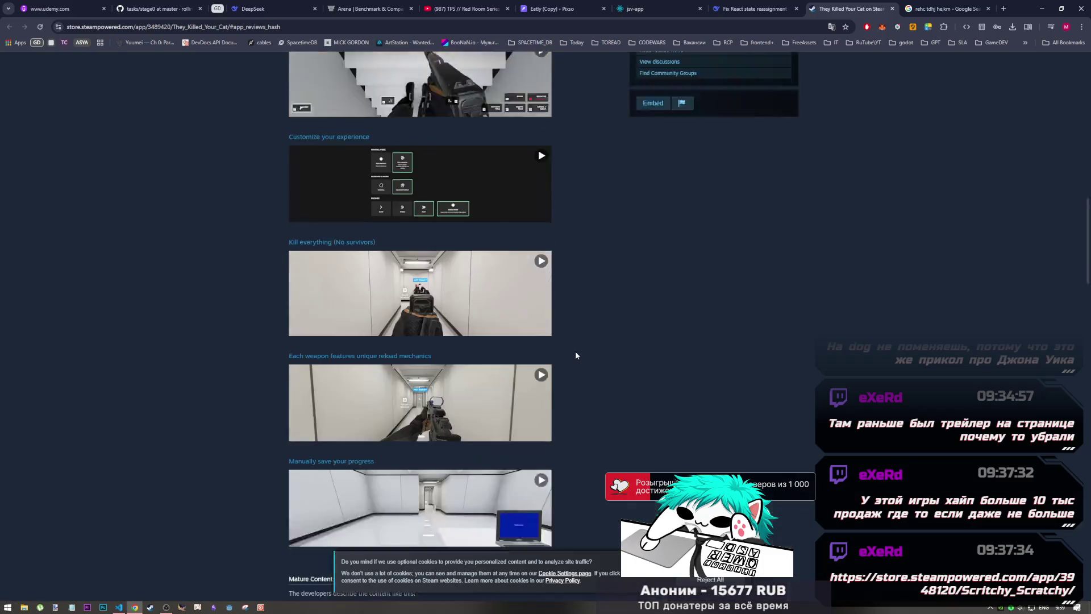
scroll(502, 505, "down", 10)
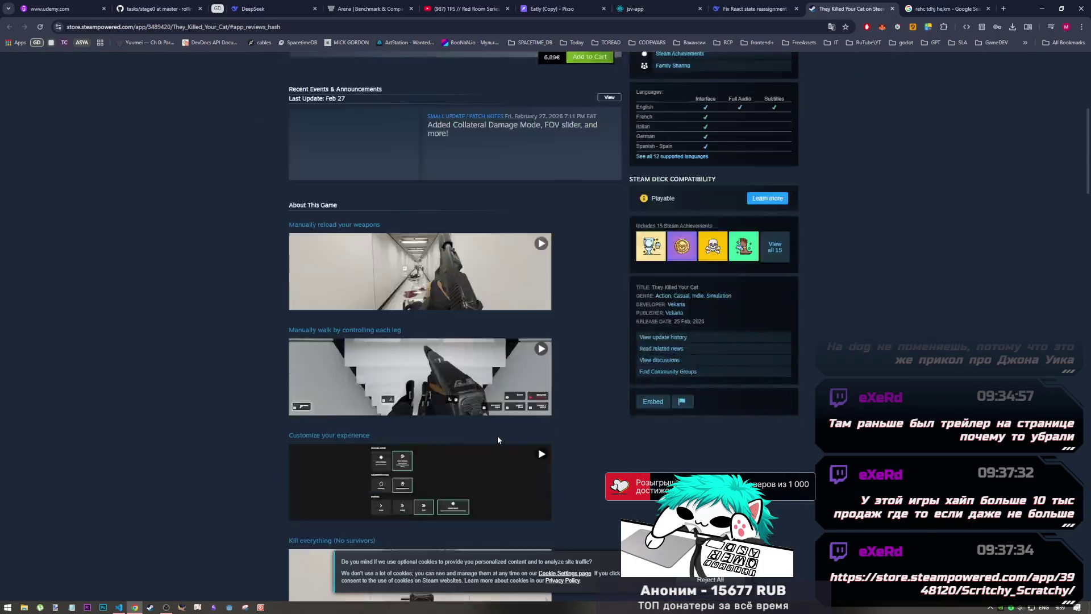
scroll(497, 435, "up", 5)
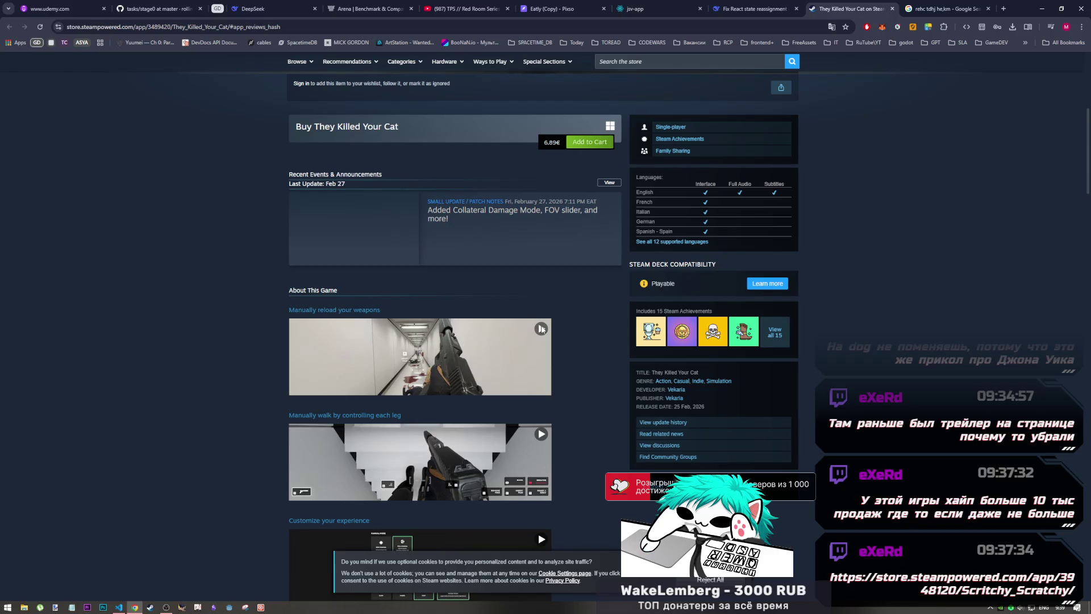
- Play and then stop the 'Manually reload your weapons' gameplay clip
left_click(540, 330)
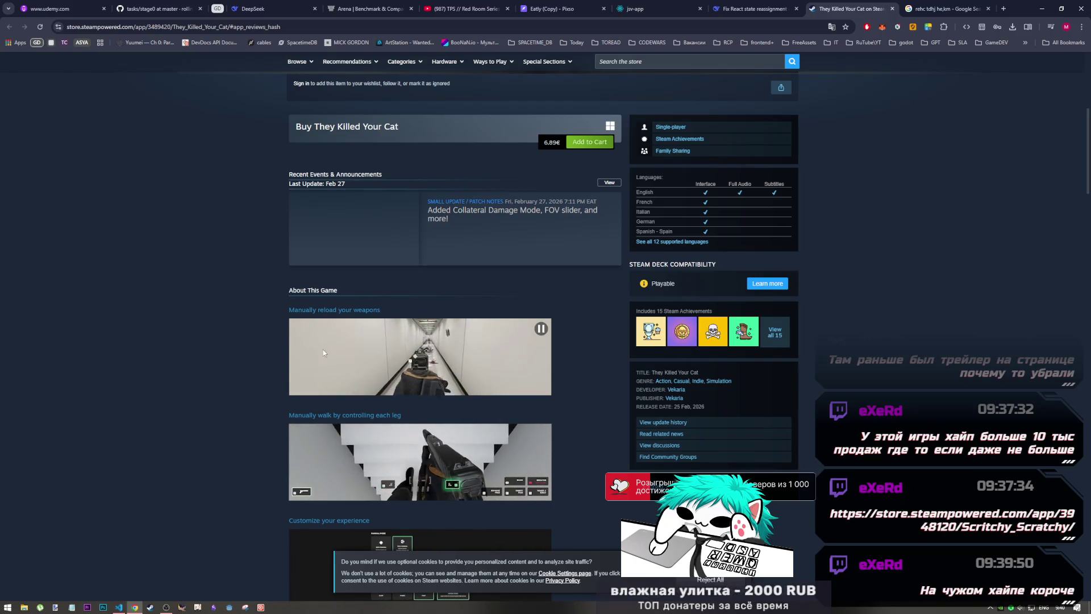
left_click(539, 329)
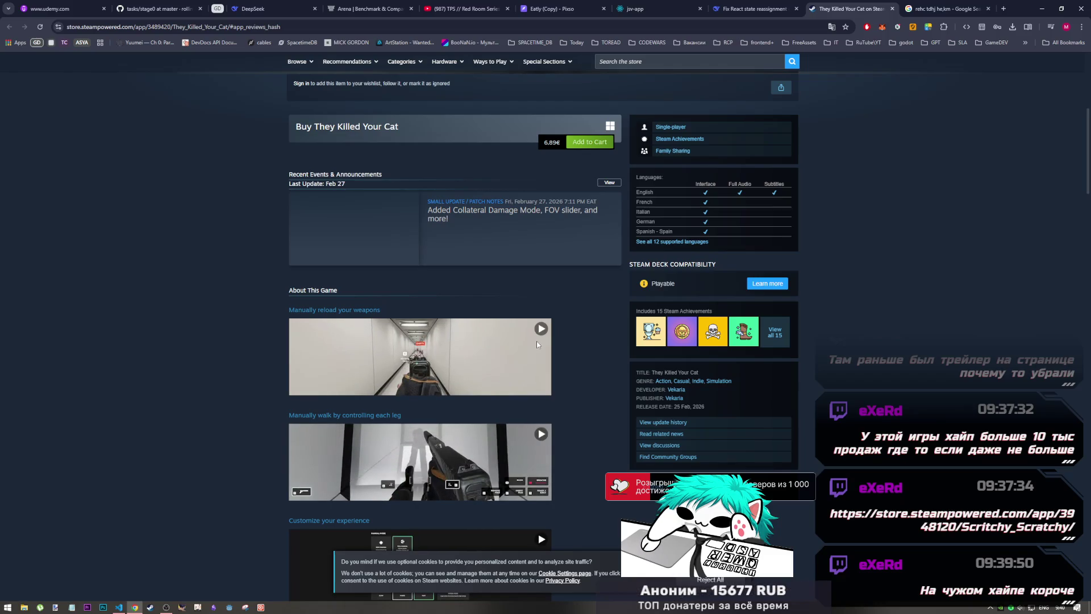
scroll(518, 337, "down", 2)
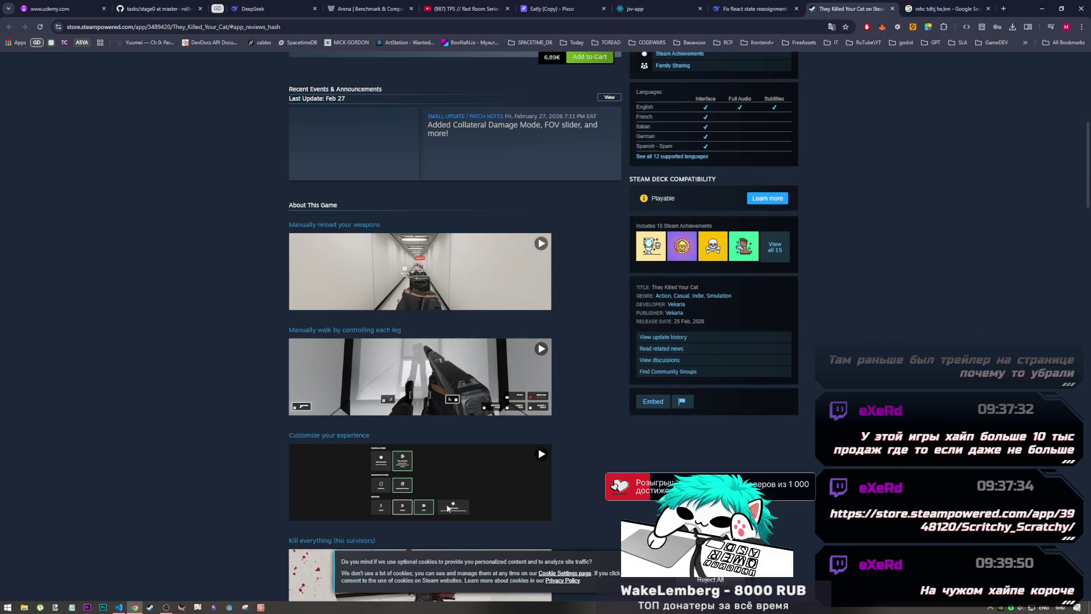
scroll(518, 459, "down", 2)
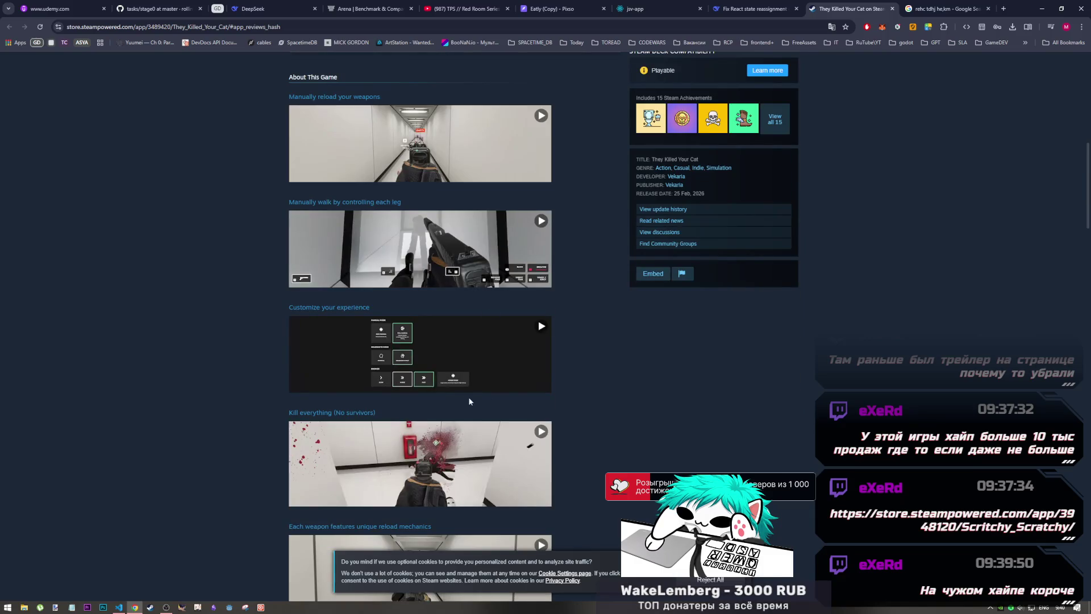
right_click(508, 461)
key("Escape")
- Scroll down to the System Requirements and back up to the screenshot gallery at the top
scroll(512, 429, "down", 3)
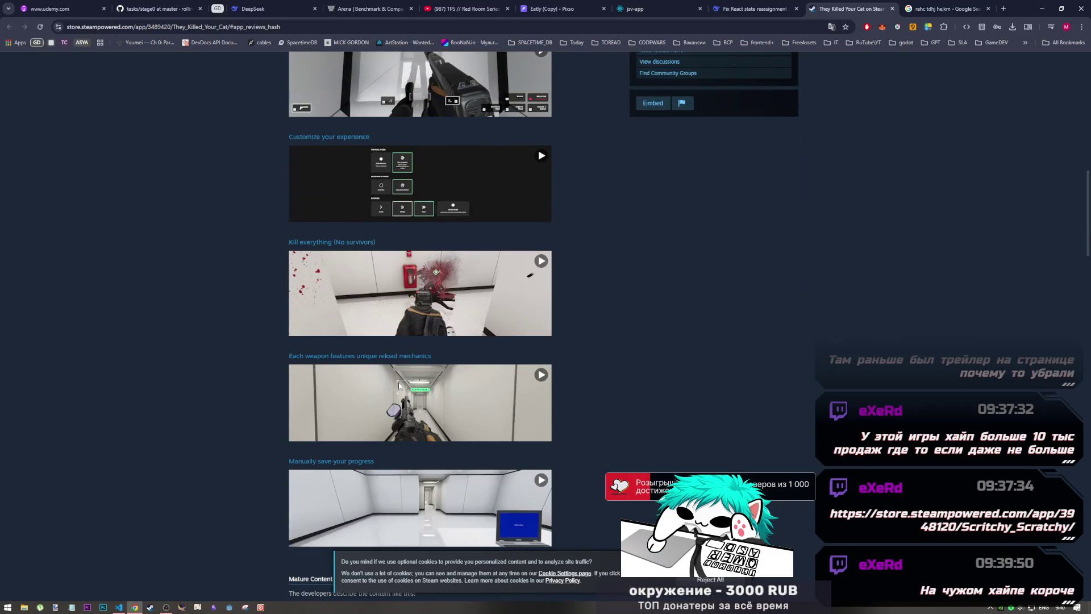
scroll(398, 385, "up", 2)
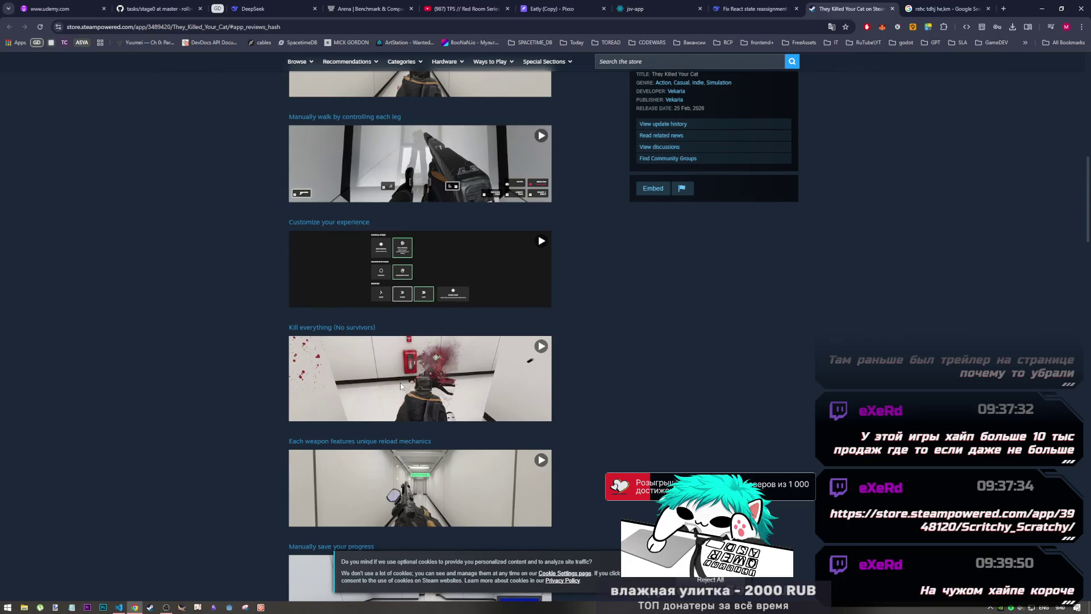
scroll(400, 384, "up", 7)
scroll(400, 387, "down", 4)
scroll(400, 387, "down", 4)
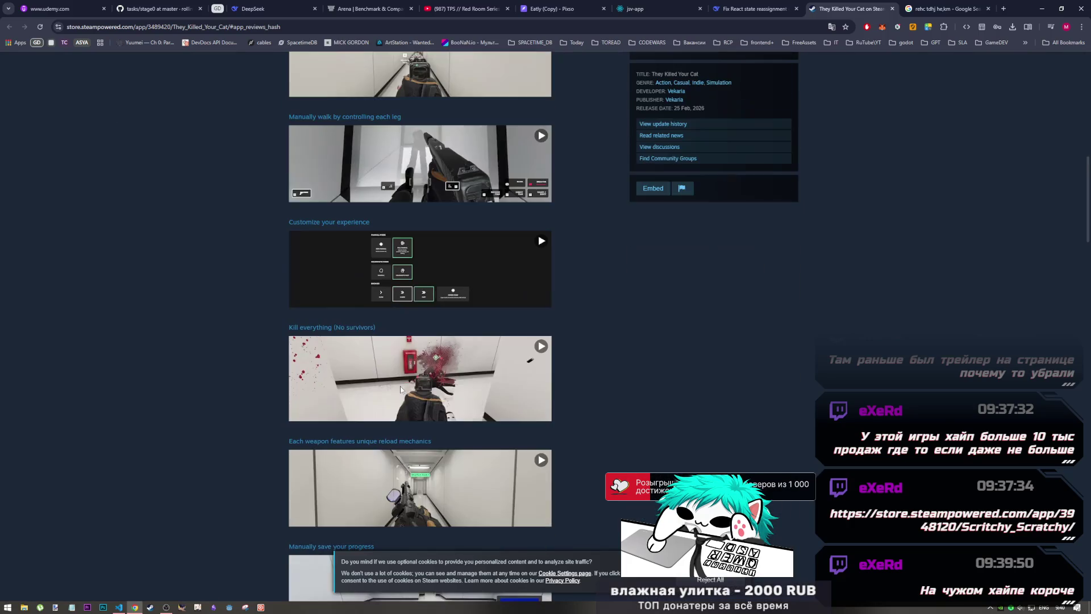
scroll(474, 308, "up", 3)
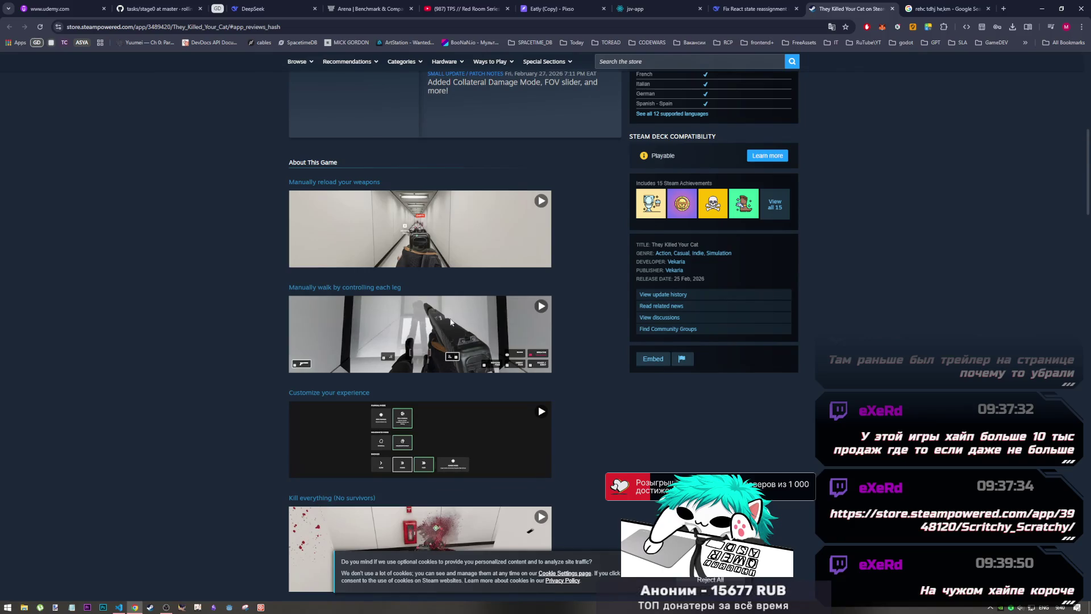
scroll(421, 334, "down", 4)
scroll(430, 208, "up", 1)
scroll(420, 223, "up", 2)
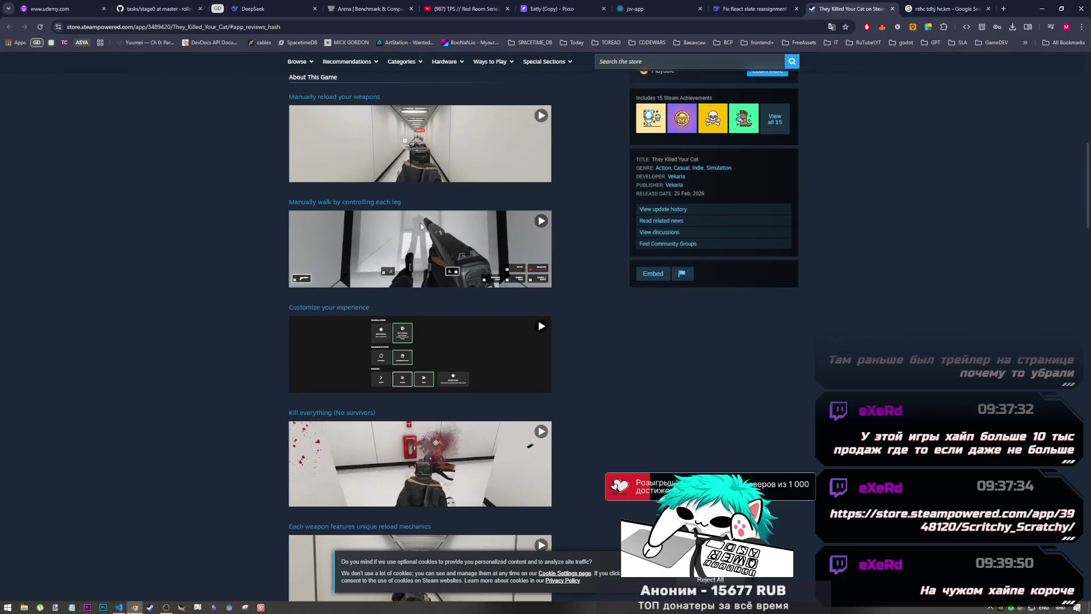
scroll(449, 297, "down", 4)
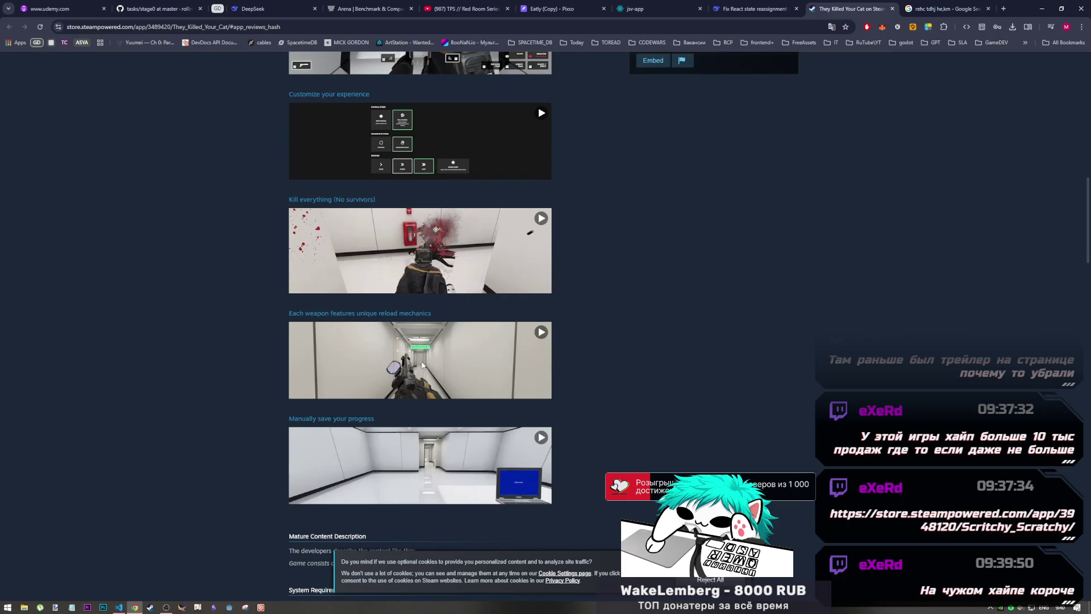
scroll(421, 364, "up", 1)
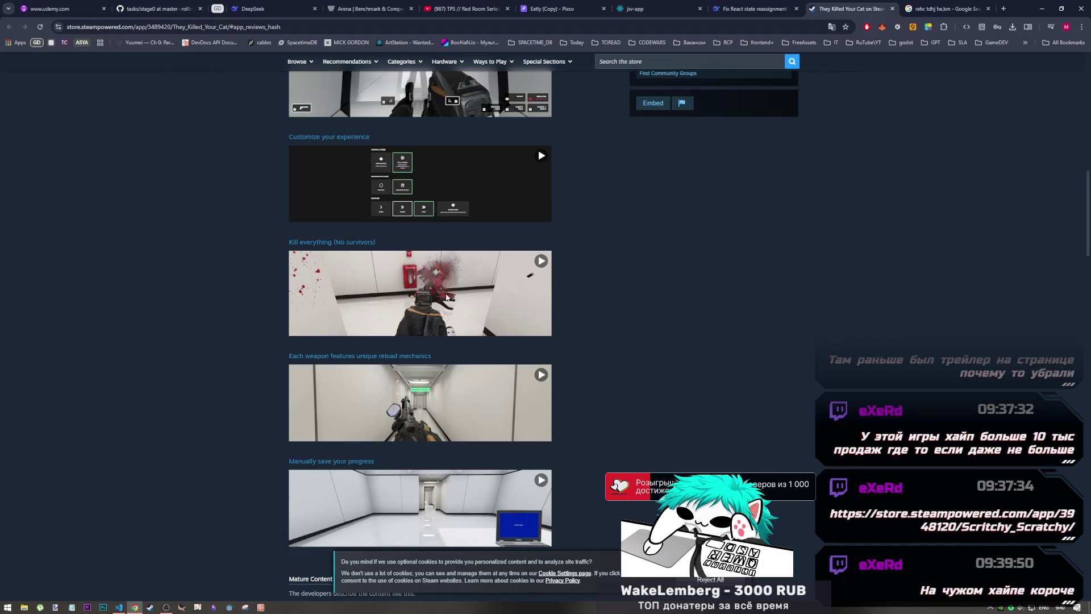
scroll(469, 300, "up", 5)
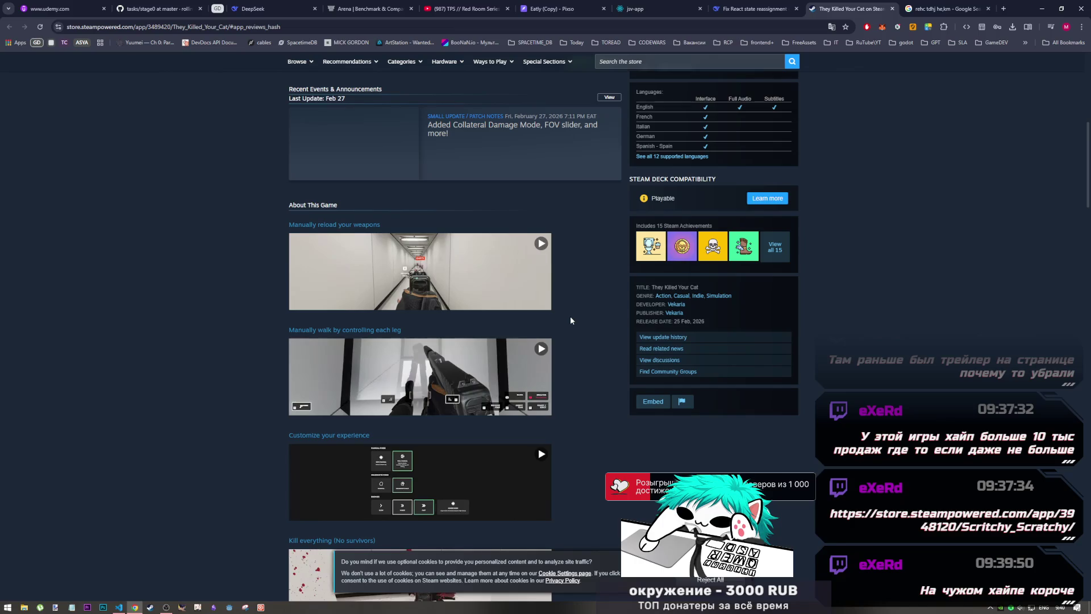
scroll(435, 235, "down", 4)
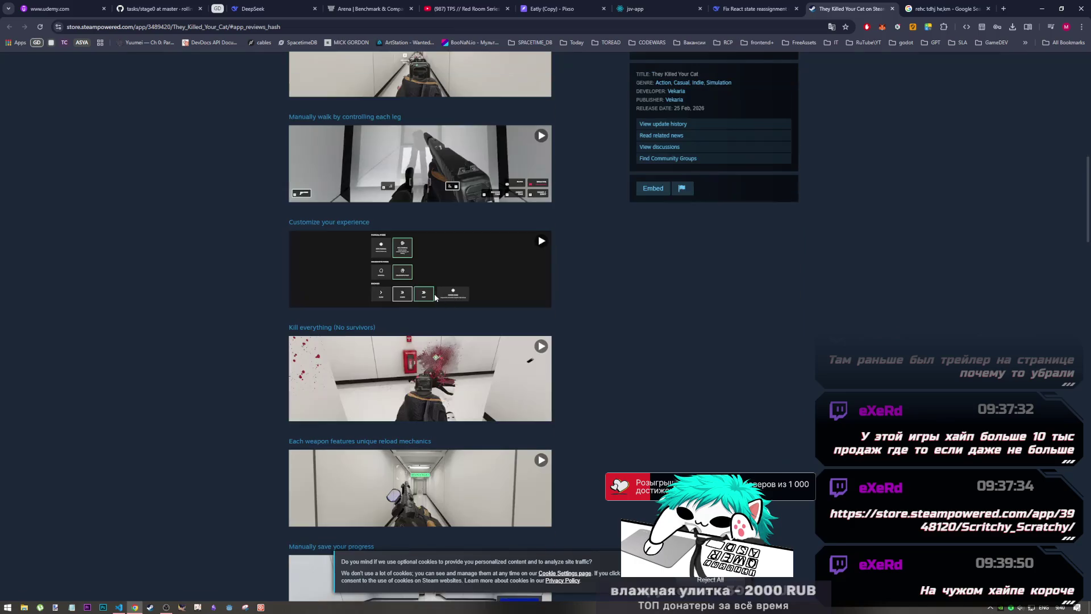
scroll(421, 305, "down", 3)
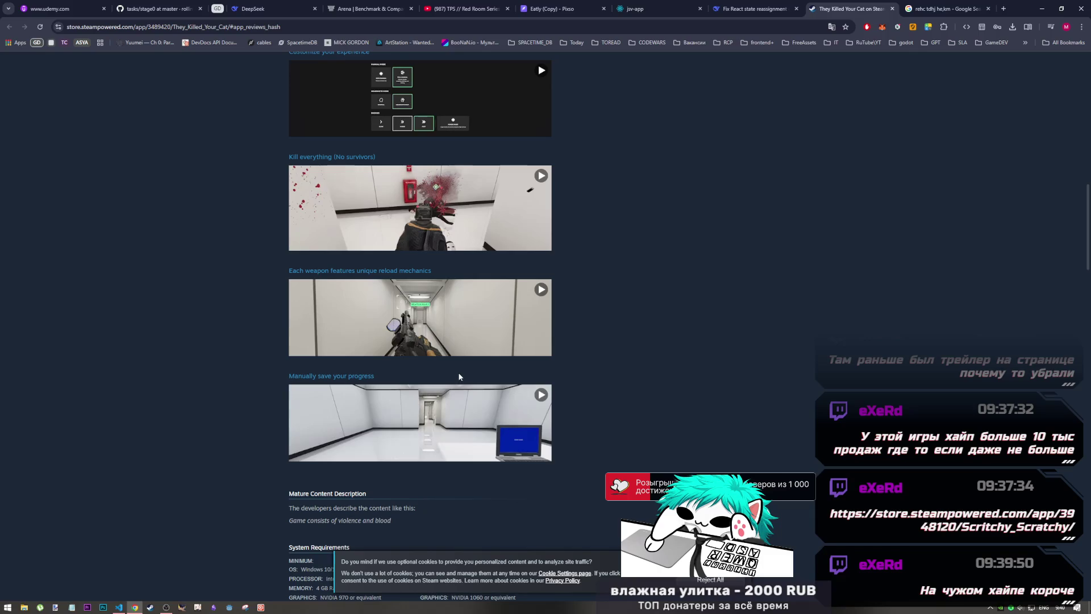
scroll(519, 364, "up", 15)
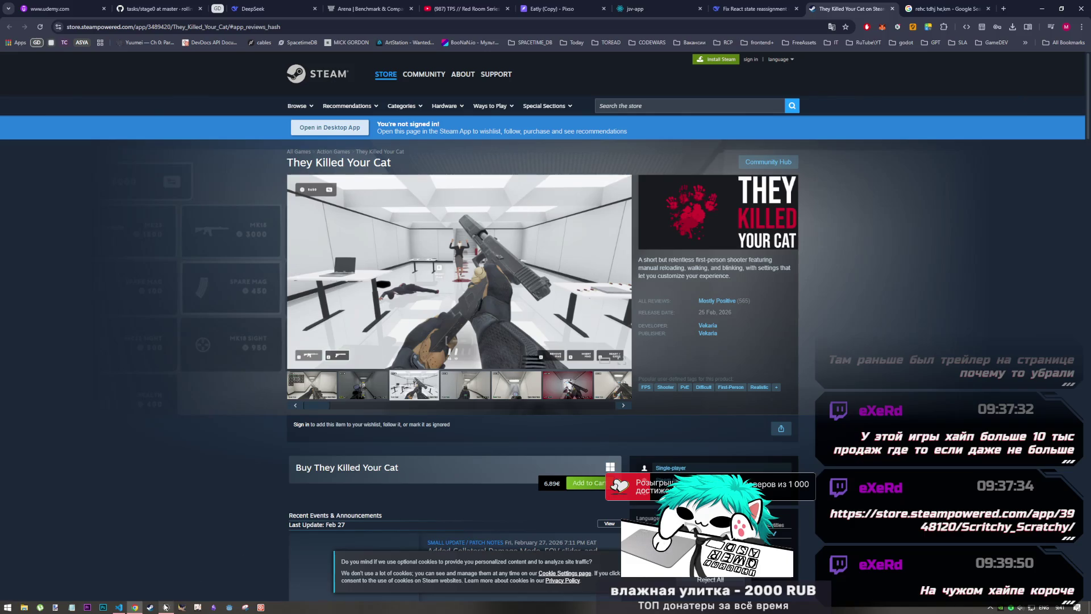
left_click(166, 607)
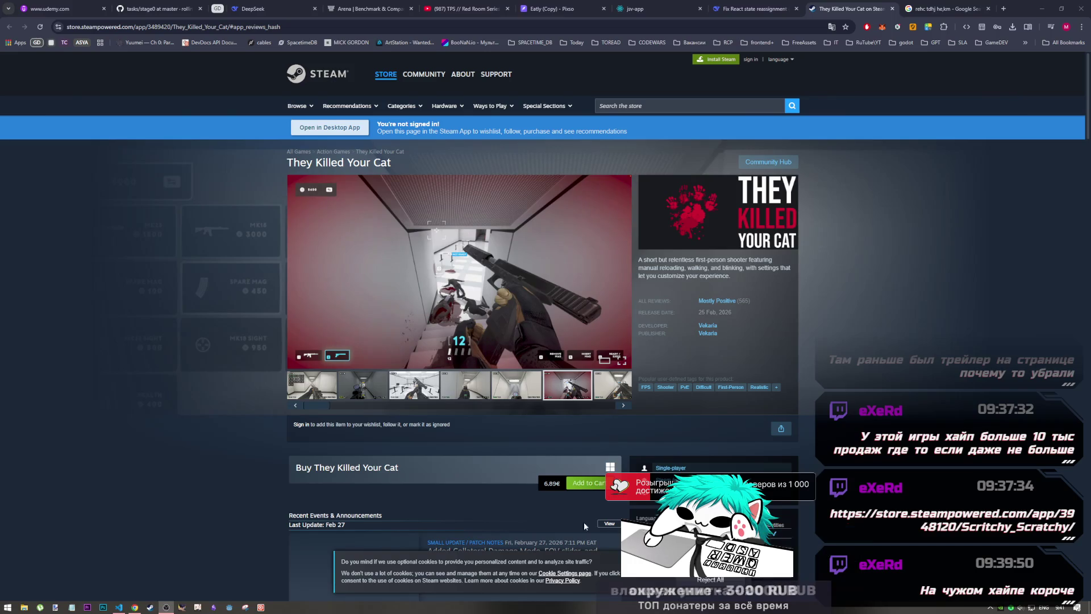
left_click(133, 608)
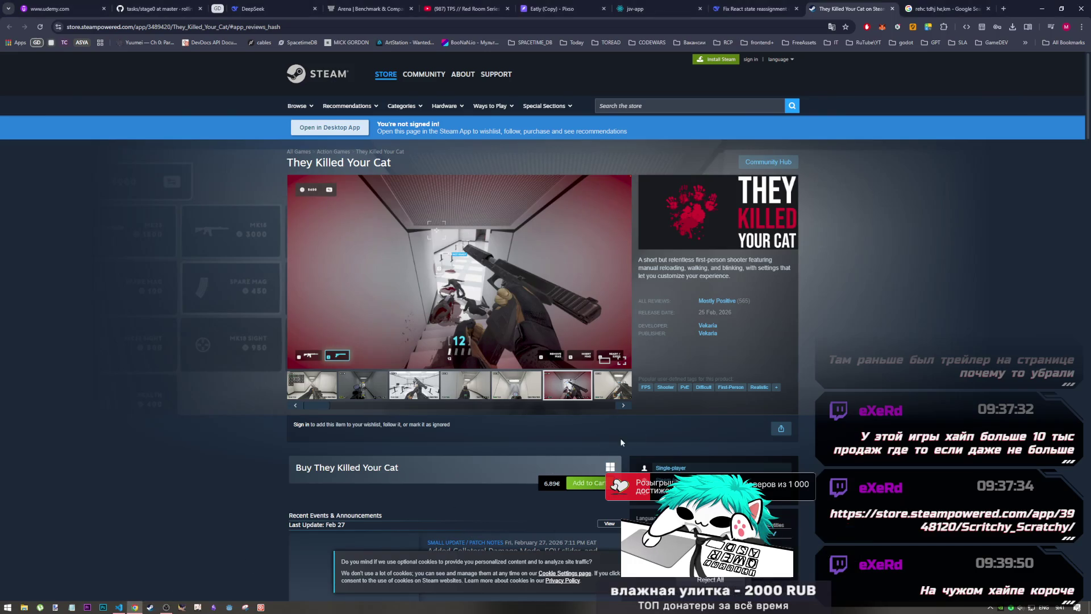
scroll(656, 430, "down", 3)
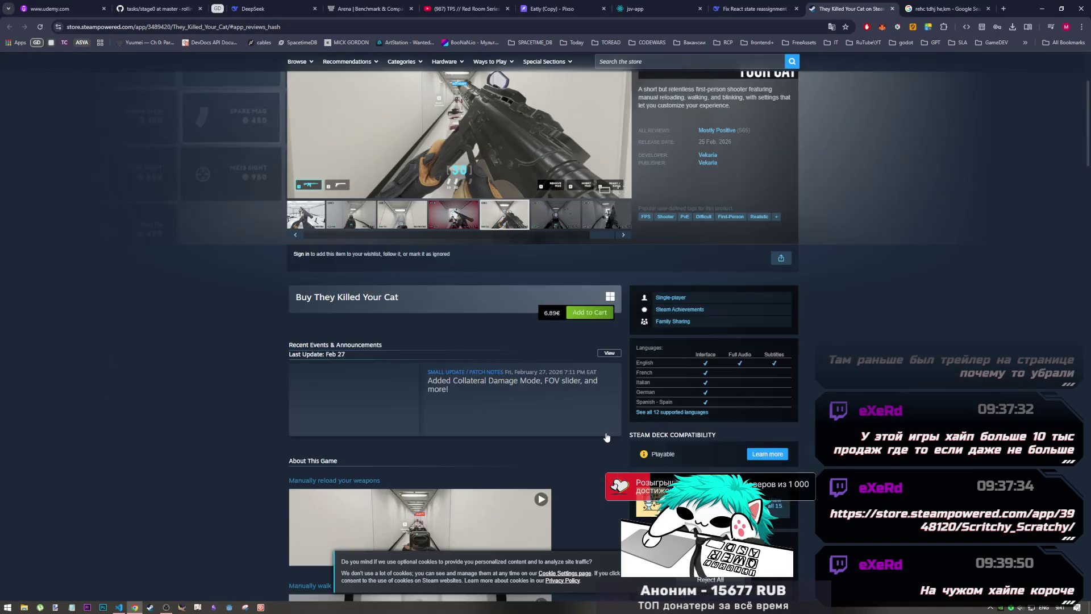
- Select the '15 Steam Achievements' line, then follow 'View all 15' to the achievements list
scroll(599, 440, "up", 2)
scroll(598, 441, "down", 5)
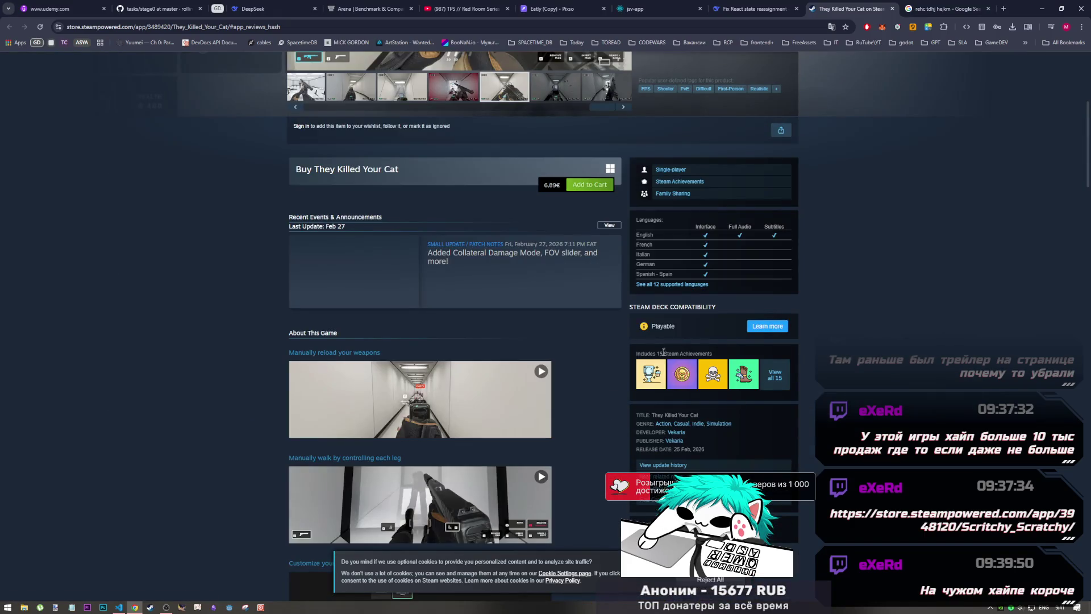
left_click_drag(630, 356, 762, 356)
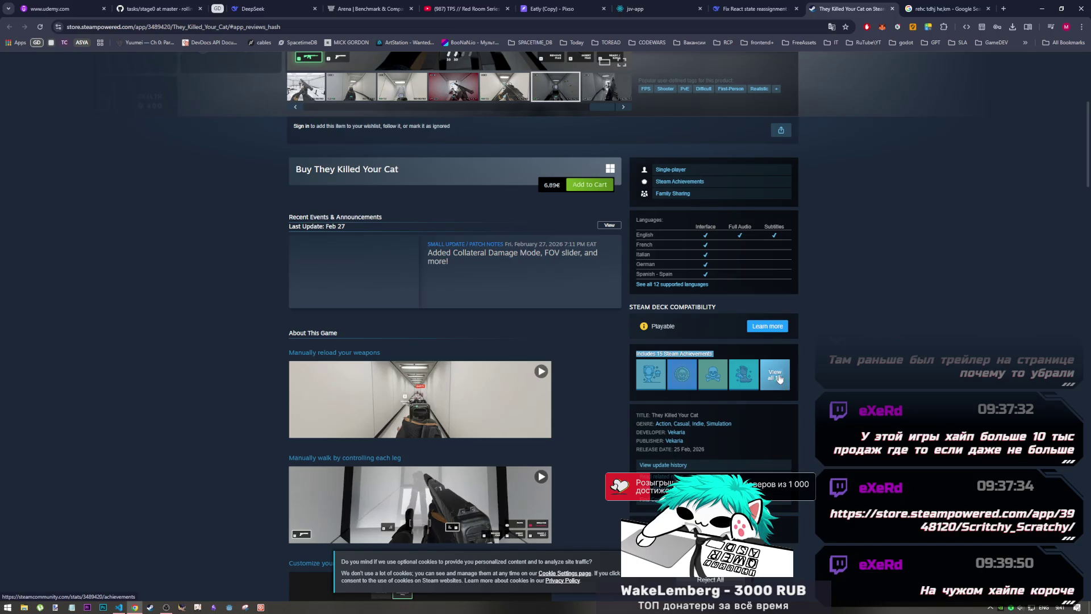
left_click(793, 384)
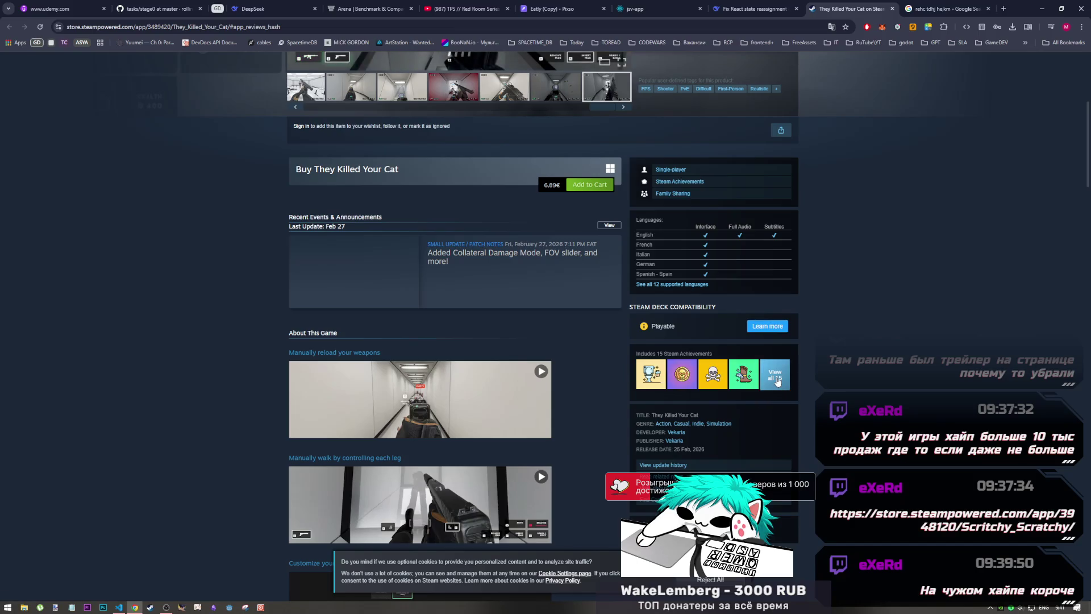
left_click(776, 379)
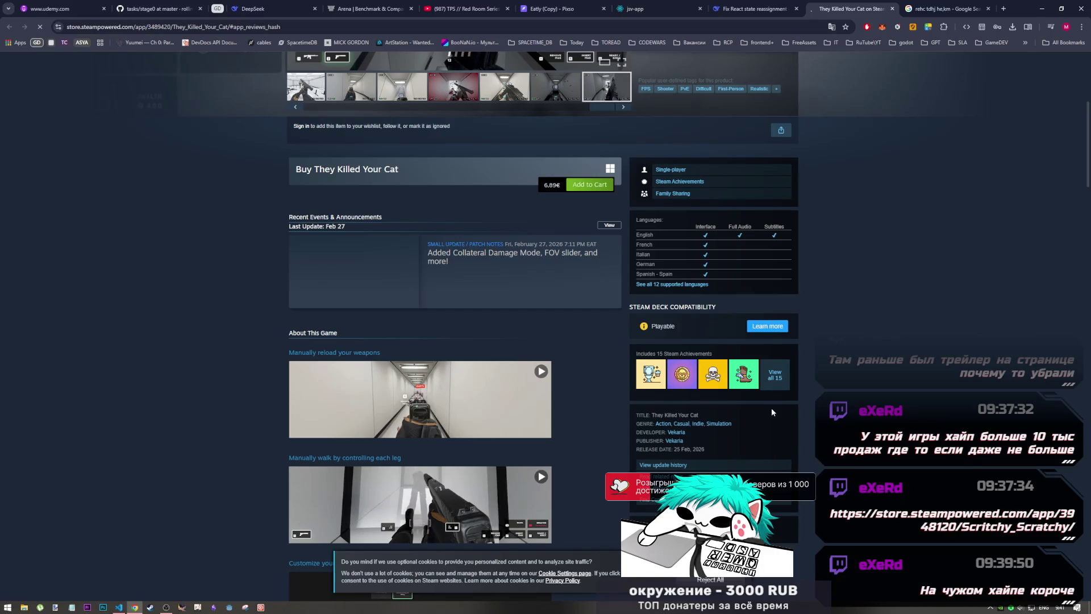
scroll(710, 392, "up", 5)
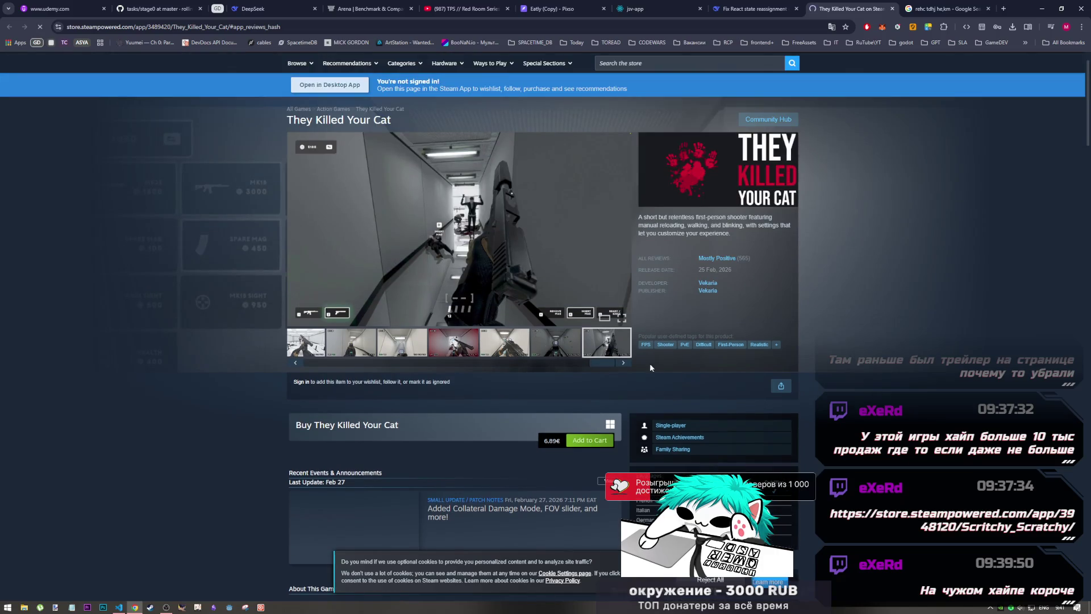
scroll(650, 366, "down", 4)
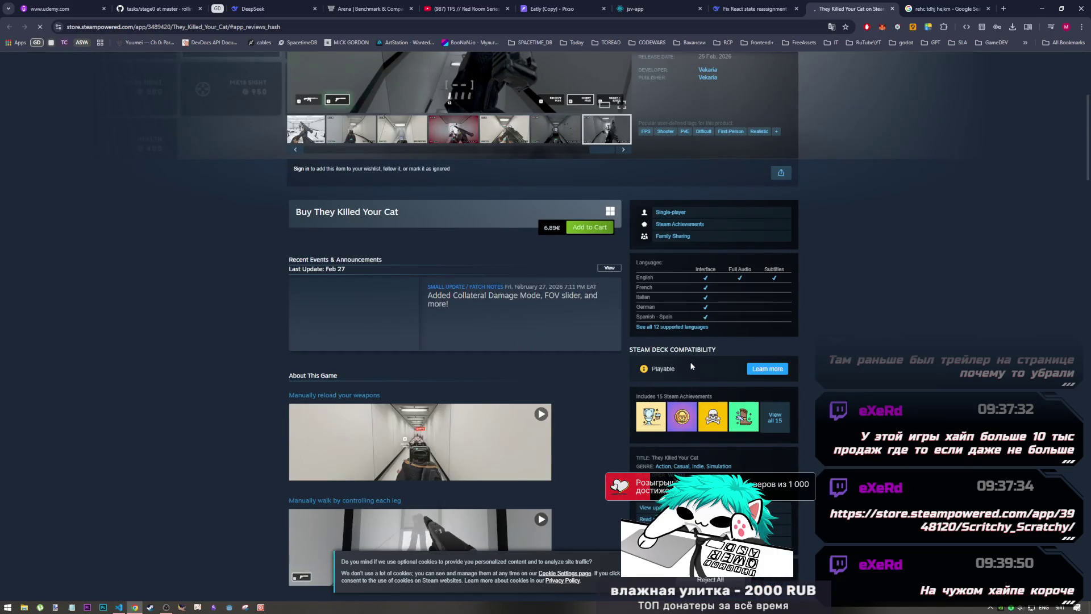
scroll(691, 365, "up", 5)
scroll(684, 363, "down", 5)
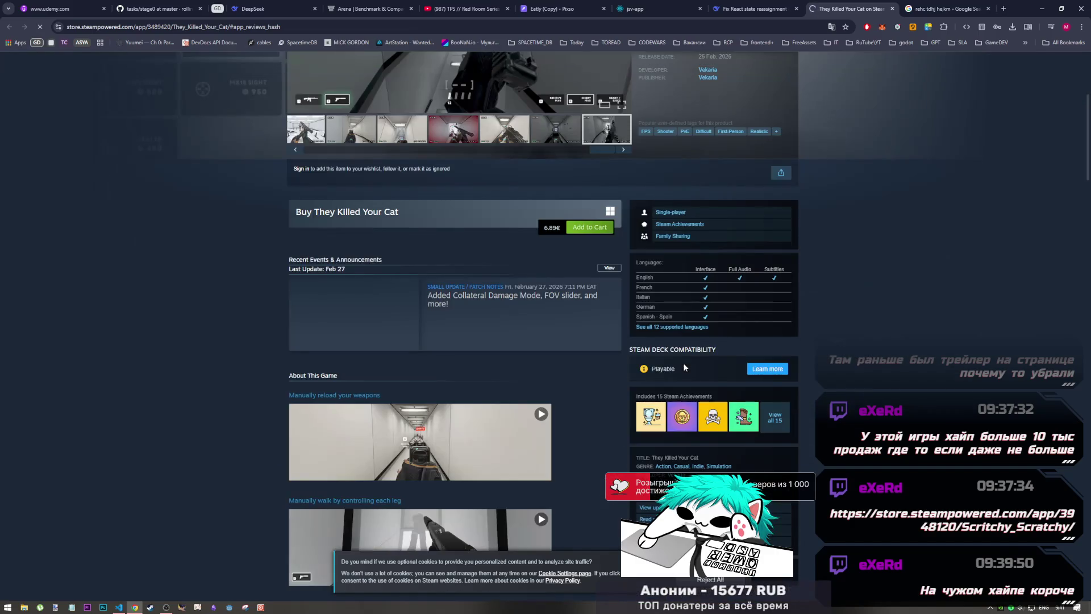
left_click(780, 426)
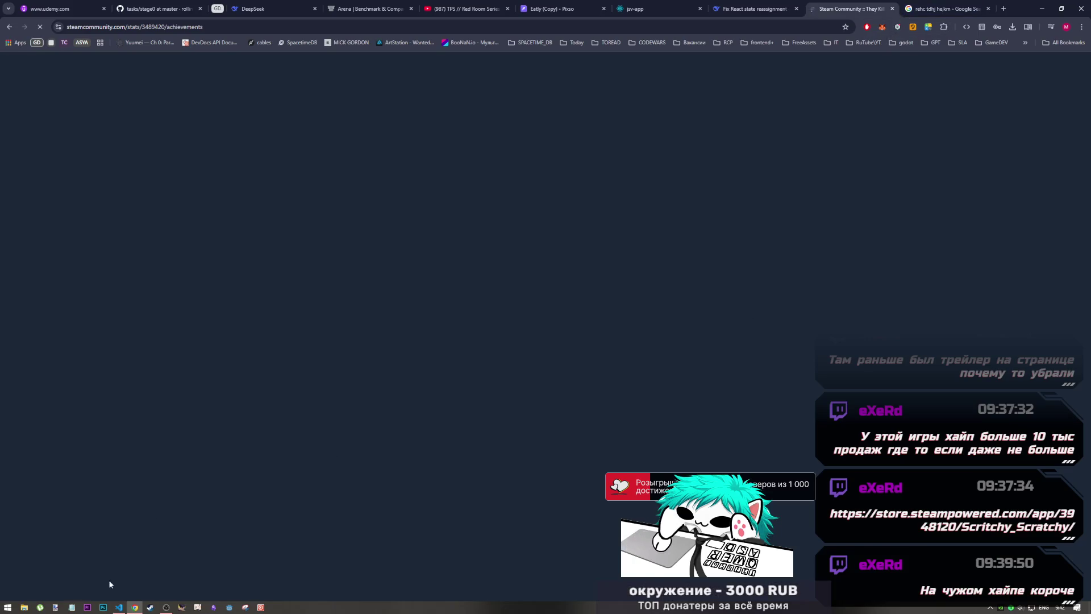
- Switch to VS Code and back to Chrome twice while the achievements page loads
left_click(120, 607)
left_click(133, 608)
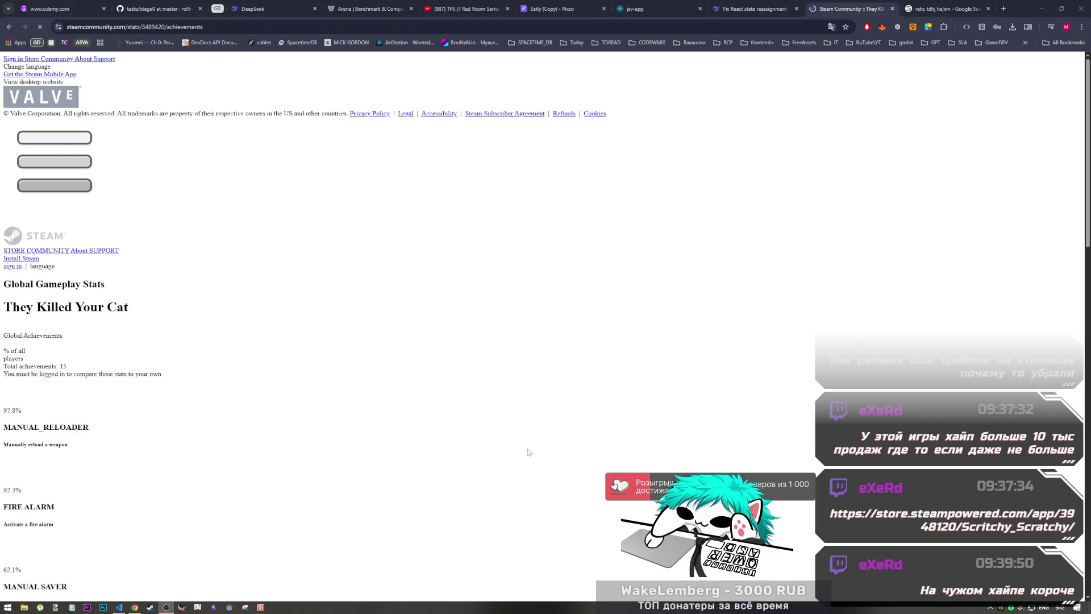
left_click(118, 606)
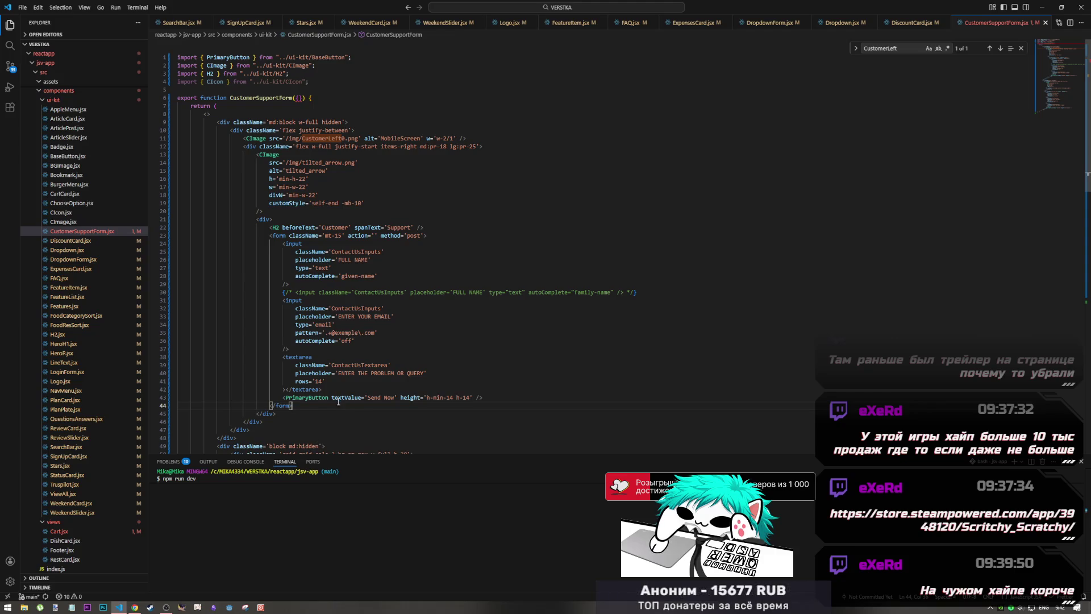
mouse_move(314, 397)
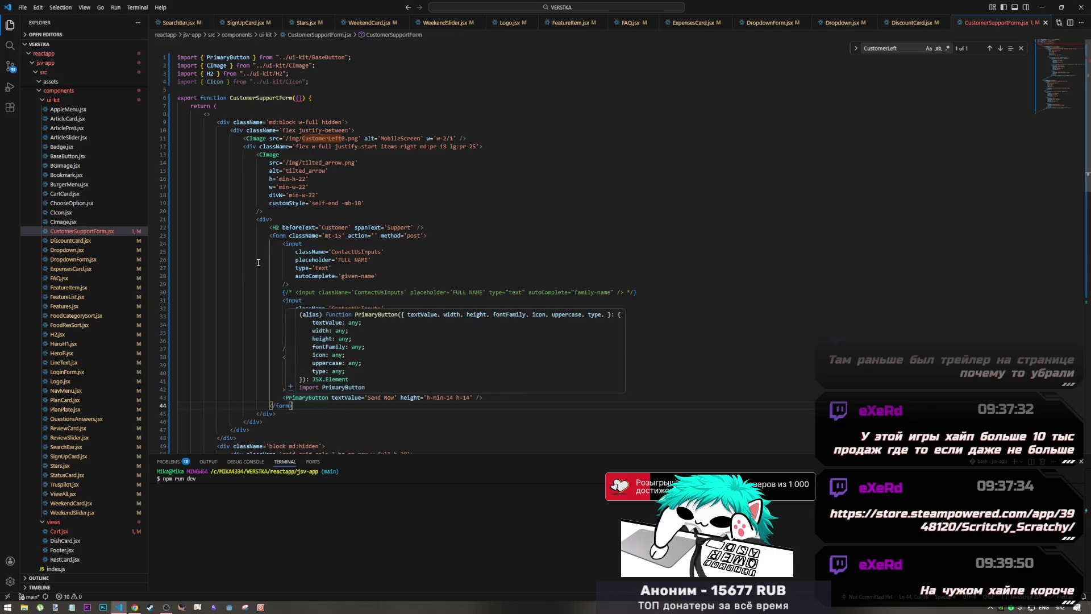
left_click(135, 607)
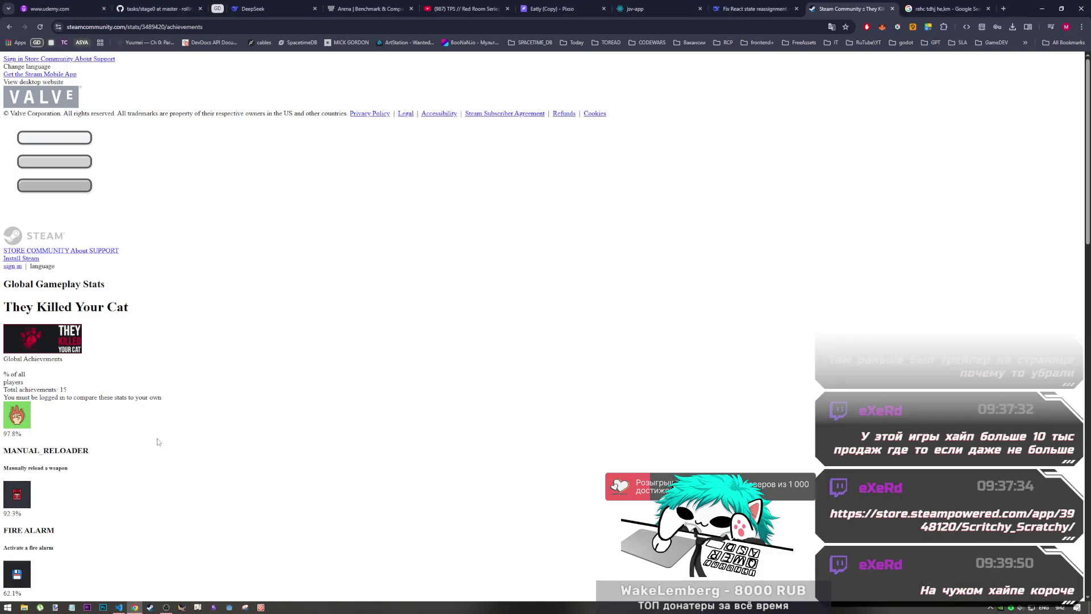
scroll(165, 449, "down", 3)
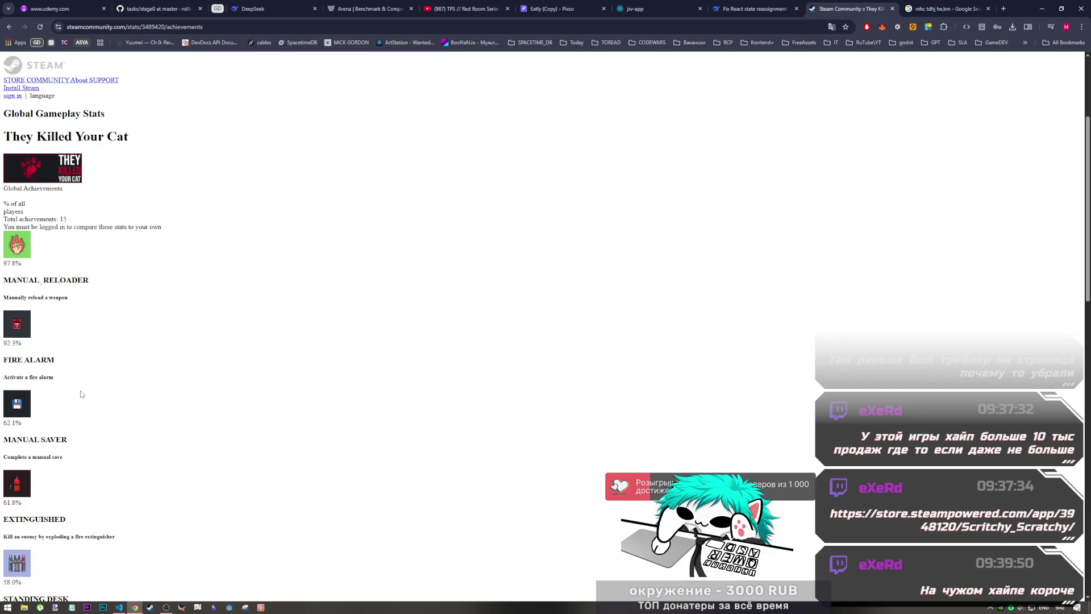
scroll(157, 414, "down", 3)
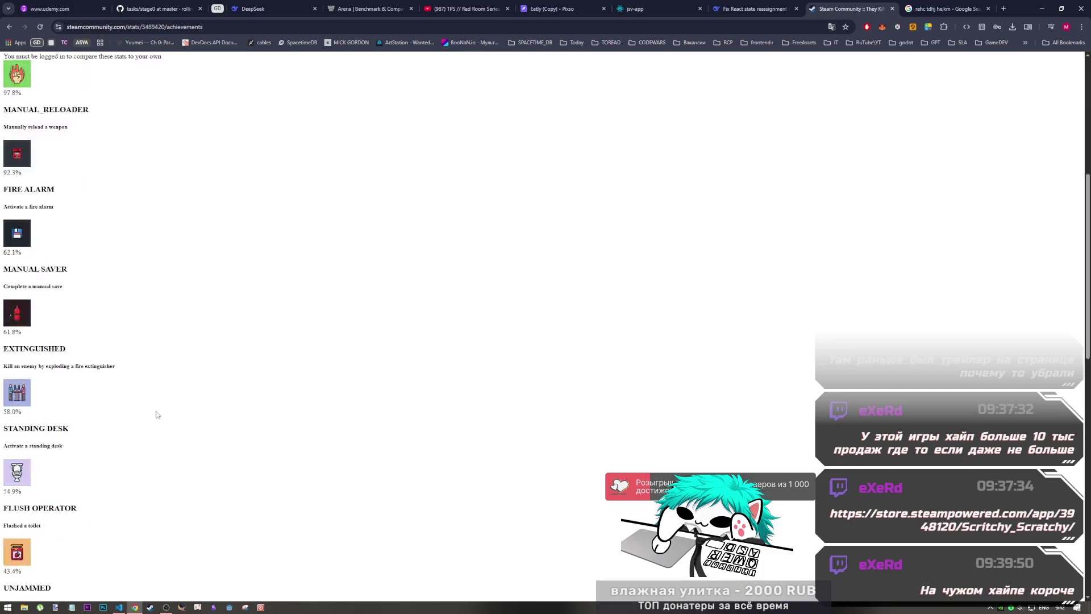
scroll(156, 414, "down", 7)
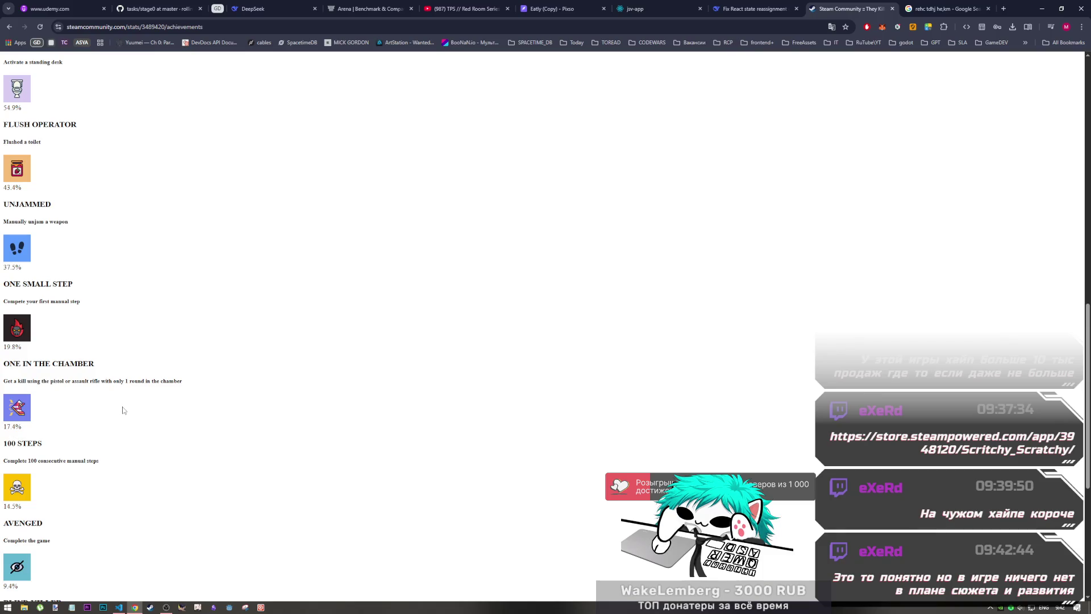
scroll(118, 416, "down", 3)
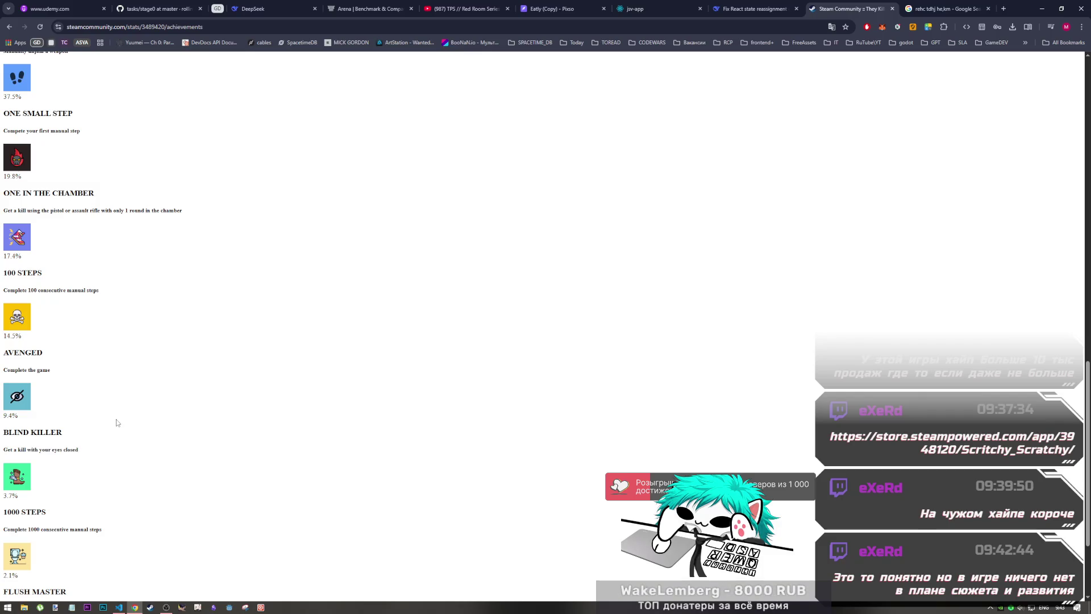
scroll(80, 447, "down", 3)
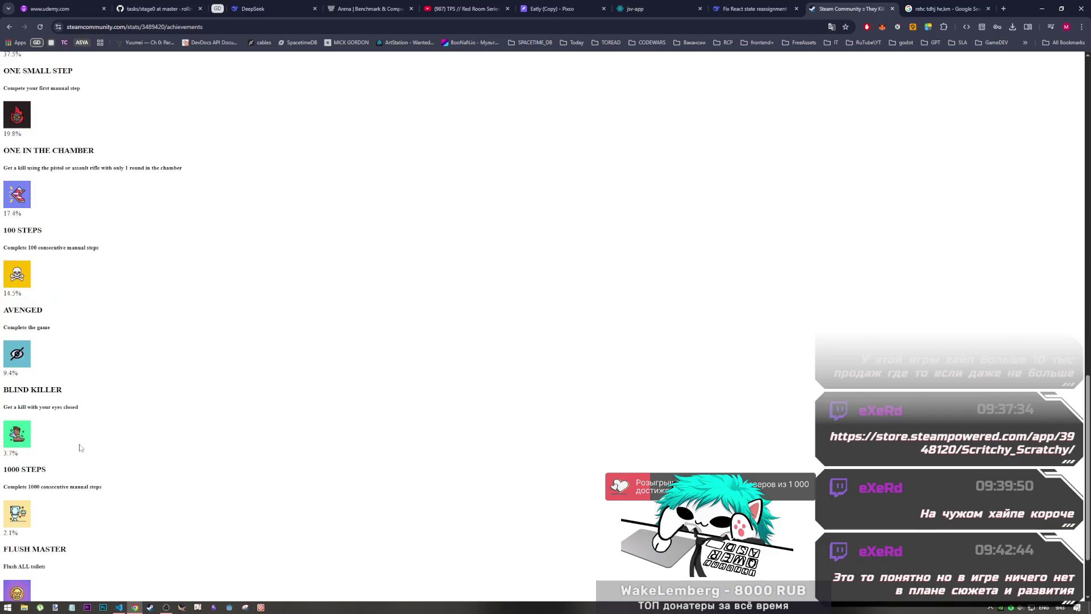
scroll(51, 483, "up", 5)
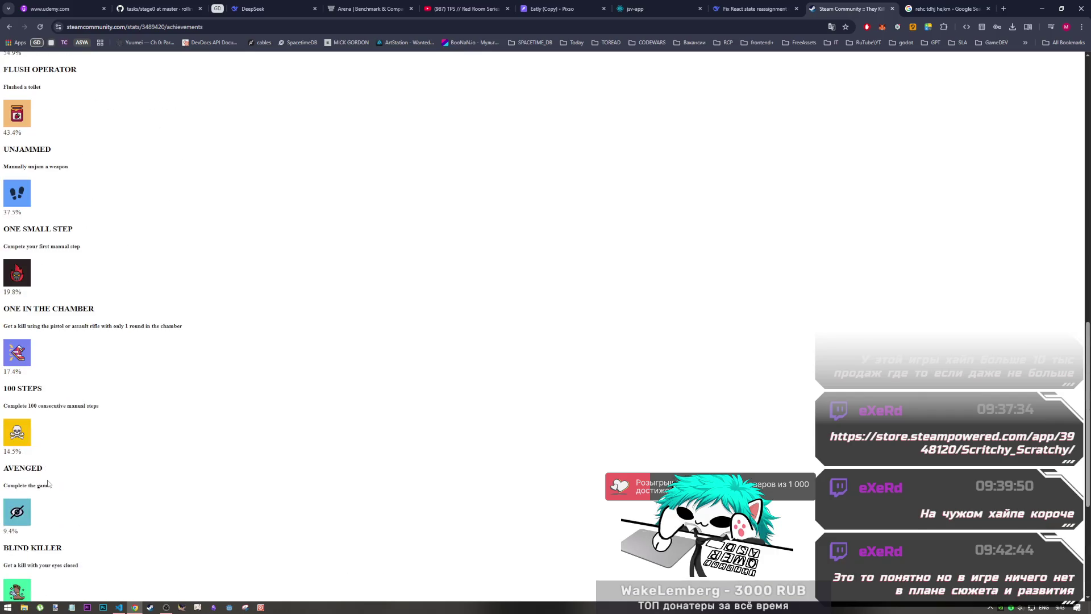
scroll(48, 483, "down", 5)
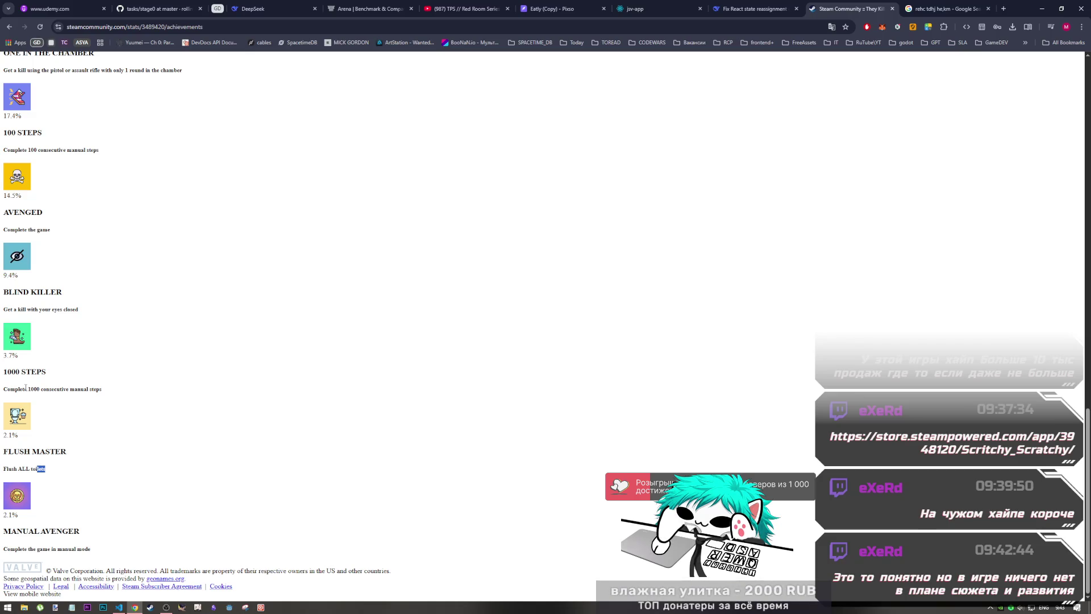
mouse_move(104, 391)
left_mouse_down()
mouse_move(22, 366)
mouse_move(12, 327)
left_mouse_up()
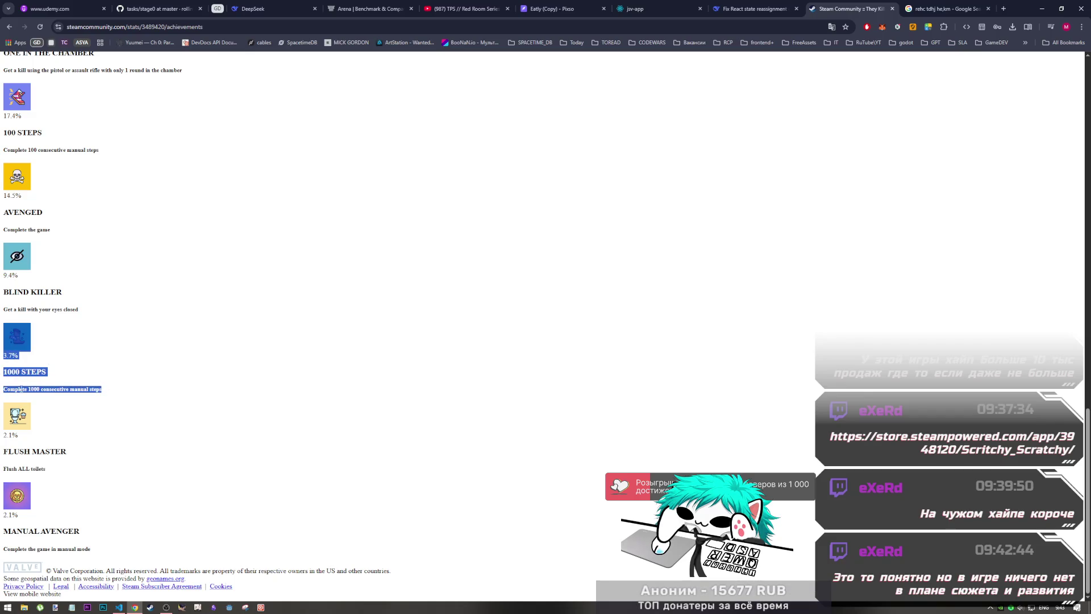
mouse_move(21, 390)
left_mouse_down()
mouse_move(6, 390)
mouse_move(91, 389)
mouse_move(46, 390)
left_mouse_up()
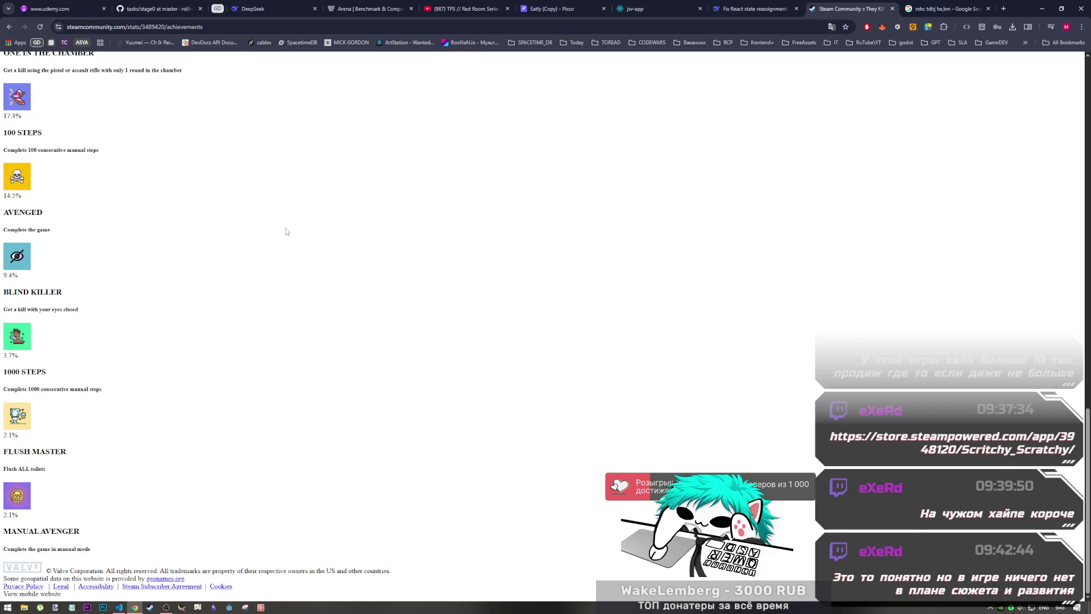
scroll(287, 232, "up", 20)
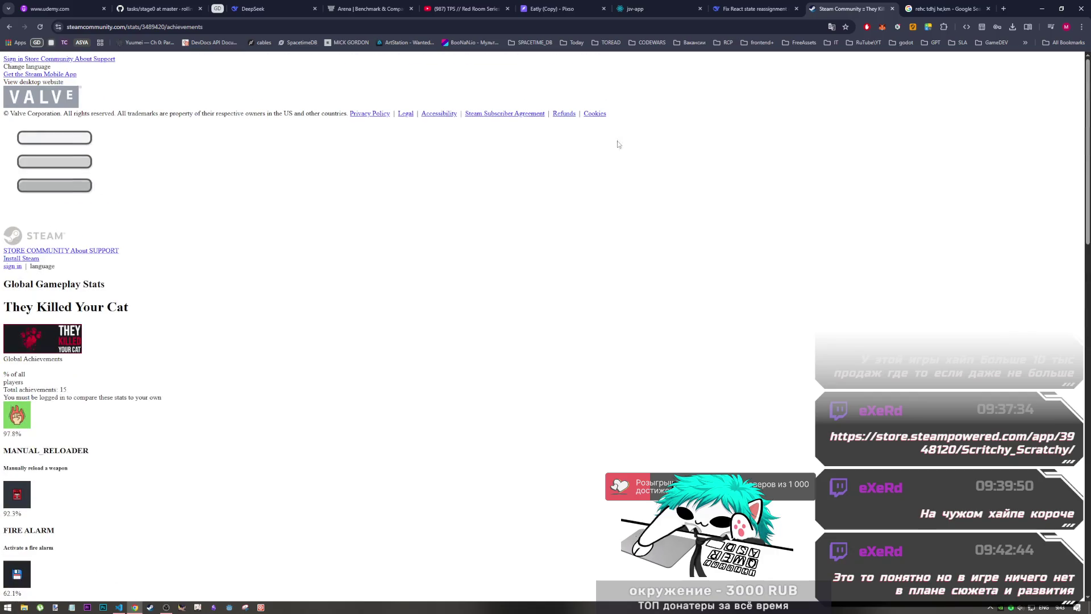
left_click(283, 25)
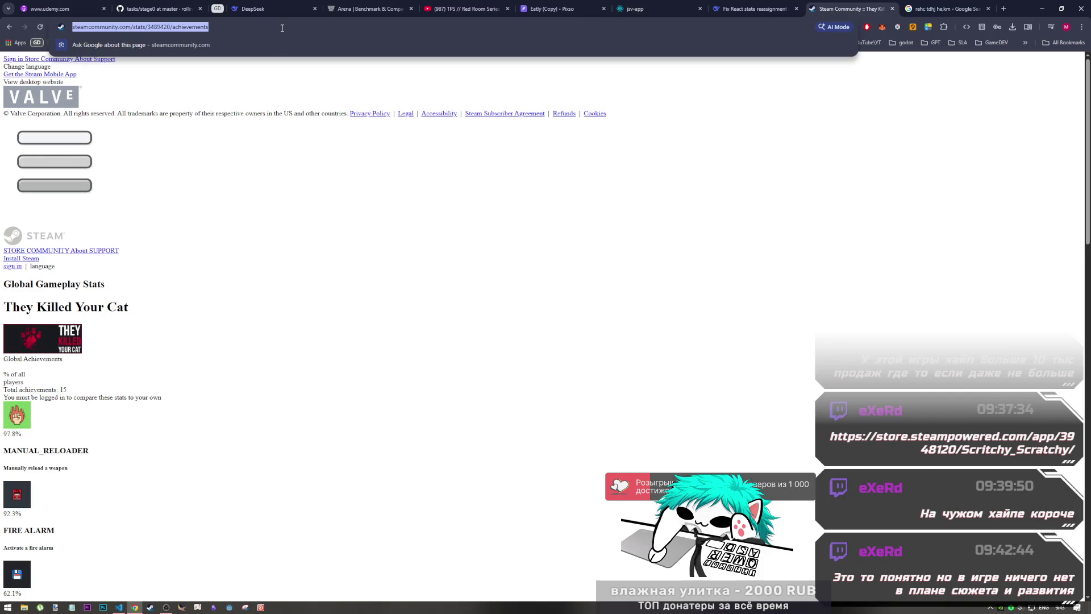
- Load the pasted Scritchy Scratchy store URL and close the Google search tab
type("https://store.steampowered.com/app/3948120/Scritchy_Scratchy/")
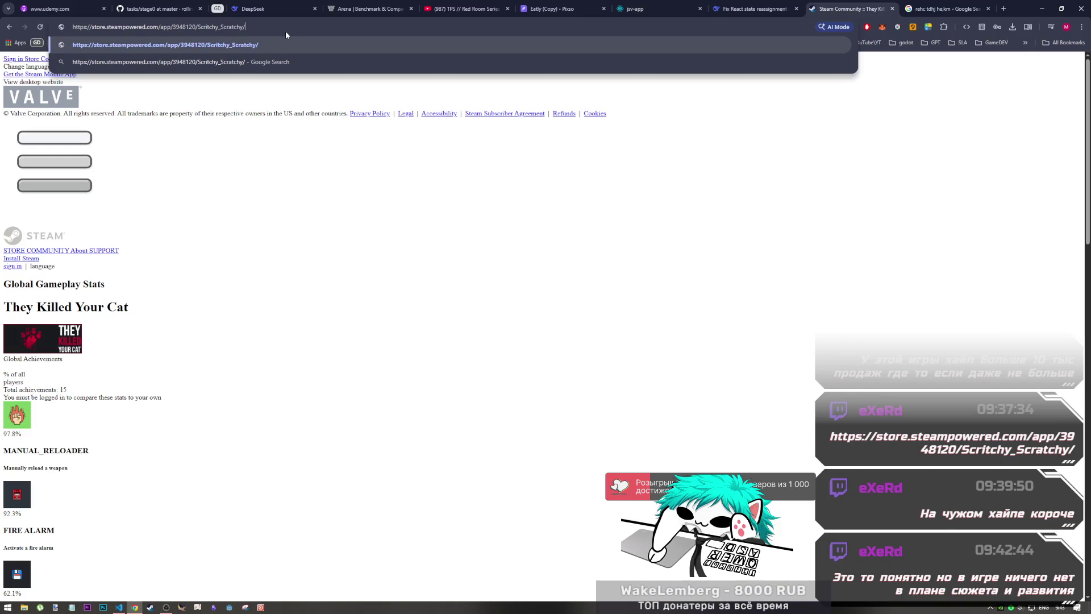
key("Return")
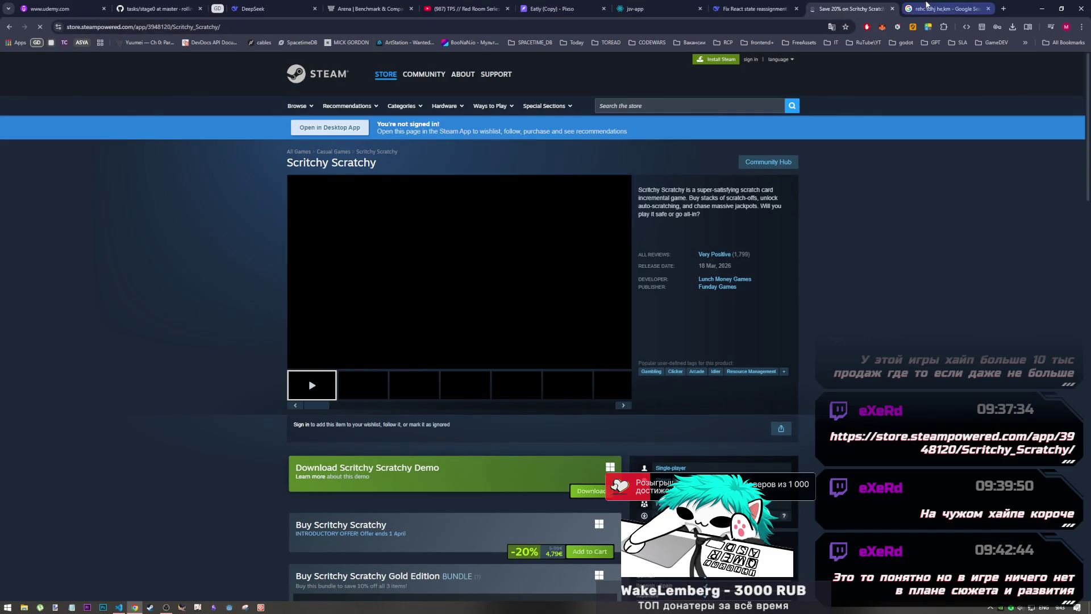
left_click(926, 6)
middle_click(926, 6)
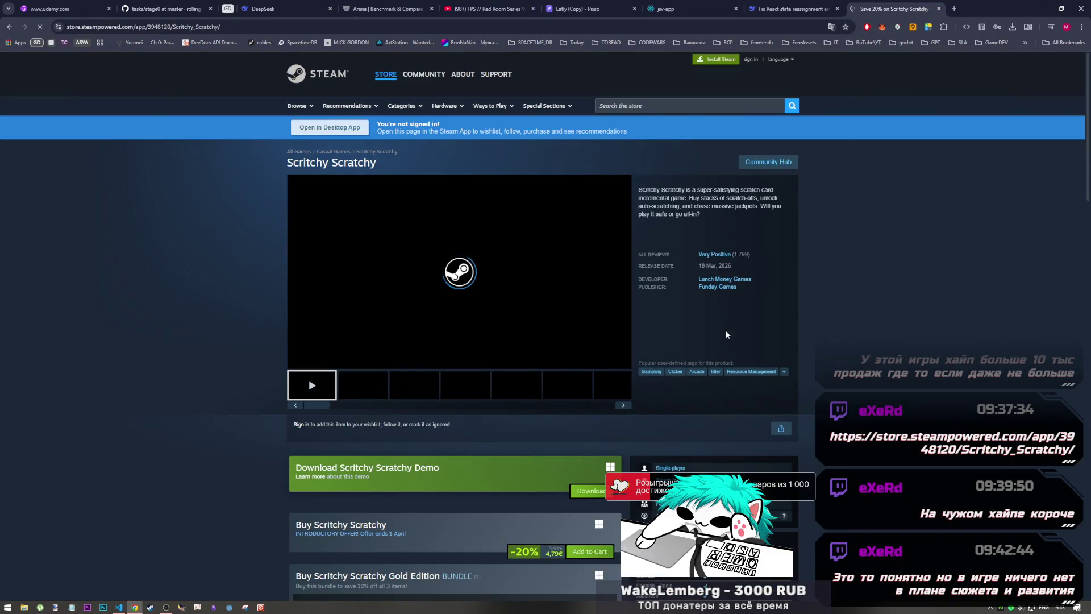
- Switch away from Chrome and back, then reload the Scritchy Scratchy store page
mouse_move(462, 353)
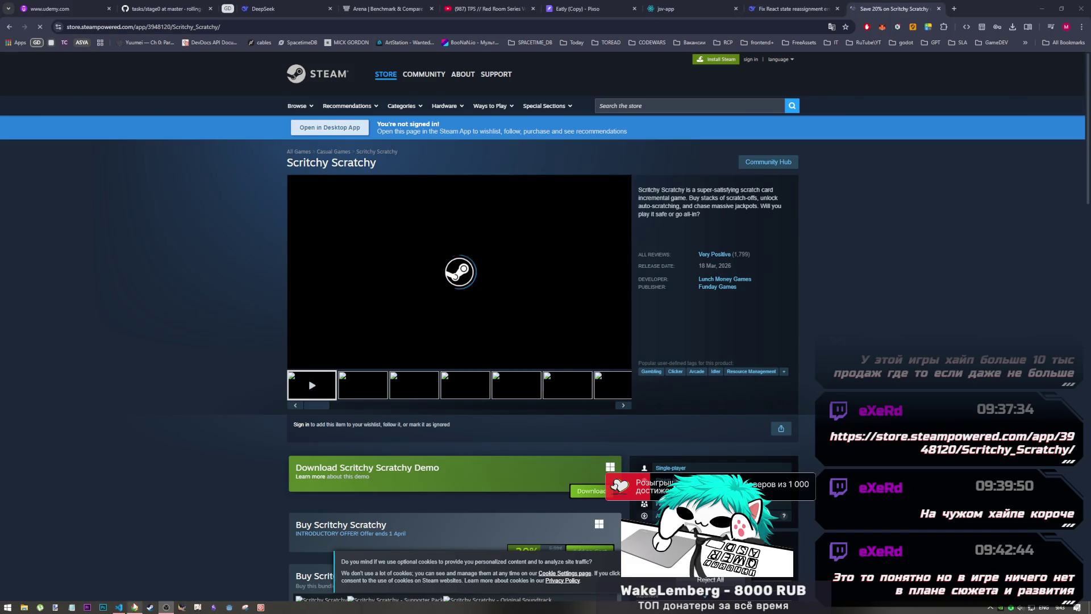
left_click(360, 359)
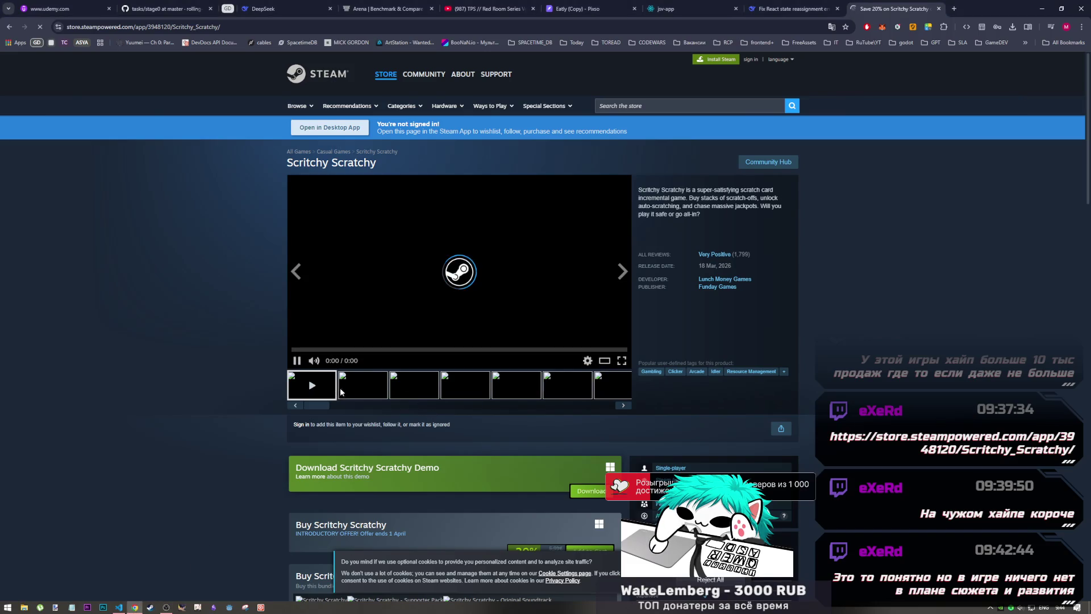
left_click(164, 607)
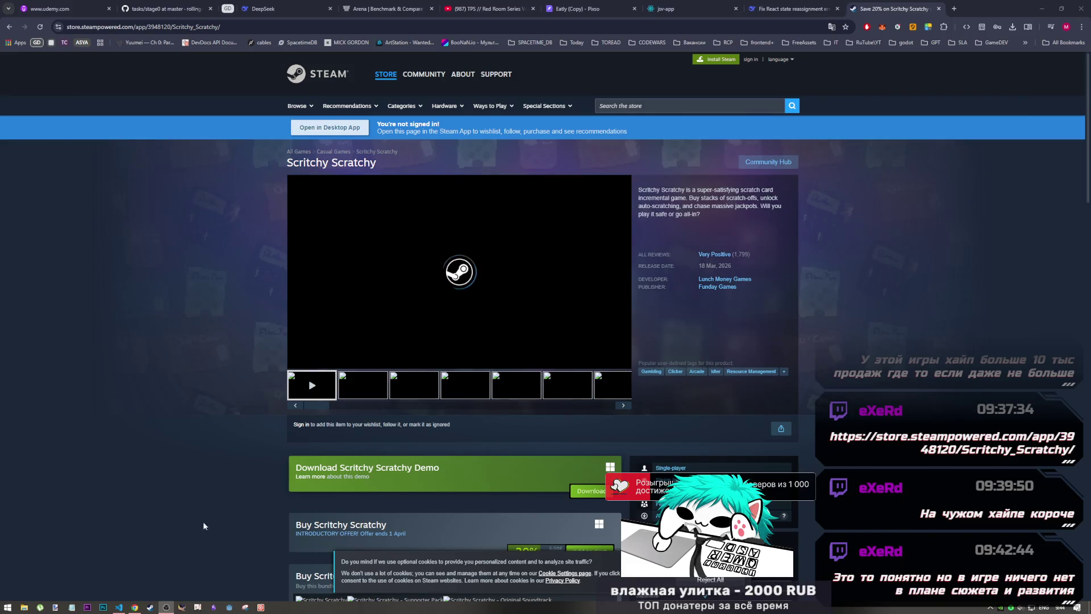
left_click(134, 605)
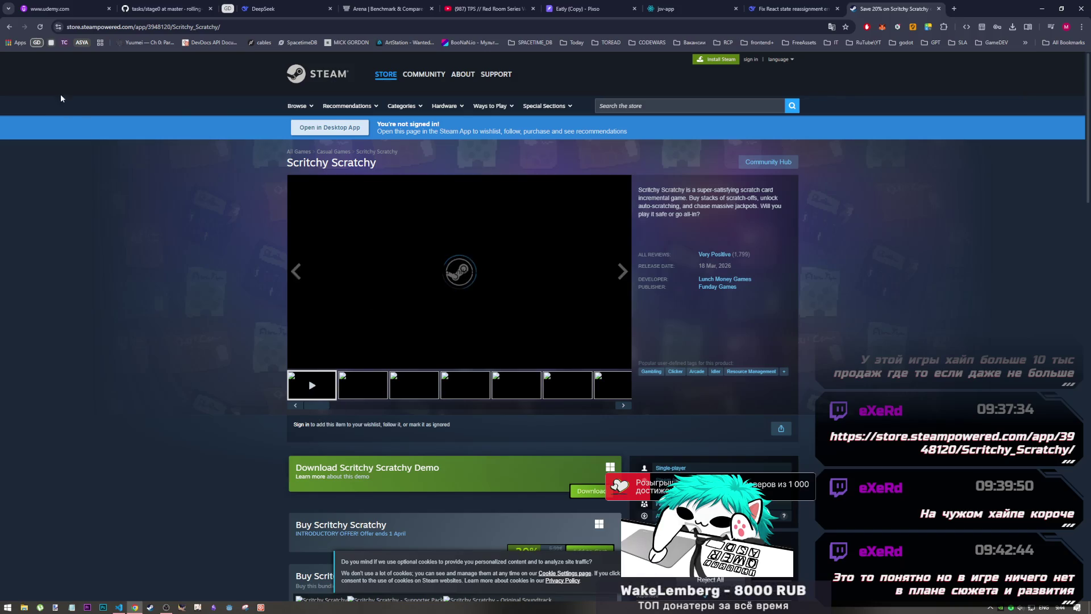
left_click(40, 27)
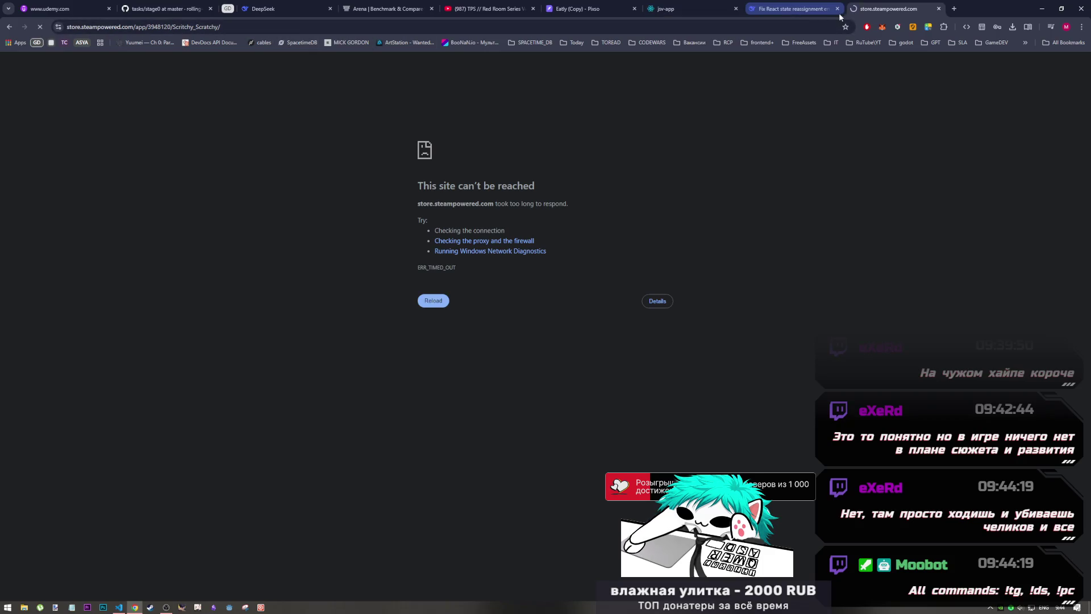
- Close the error tab and load the Scritchy Scratchy store page in a new incognito window
key("ctrl+w")
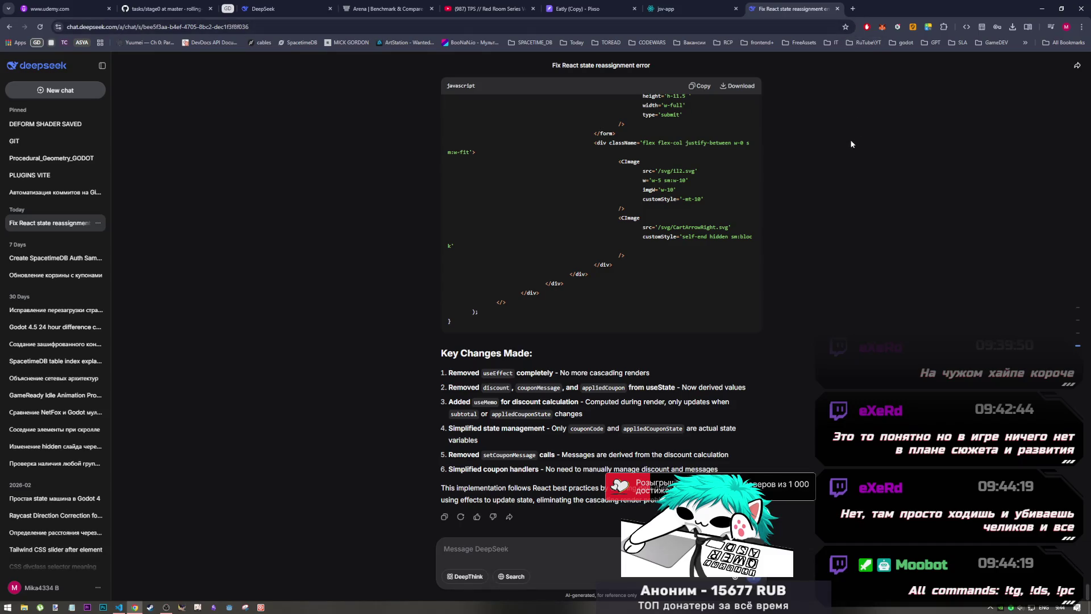
key("ctrl+shift+n")
type("https://store.steampowered.com/app/3948120/Scritchy_Scratchy/")
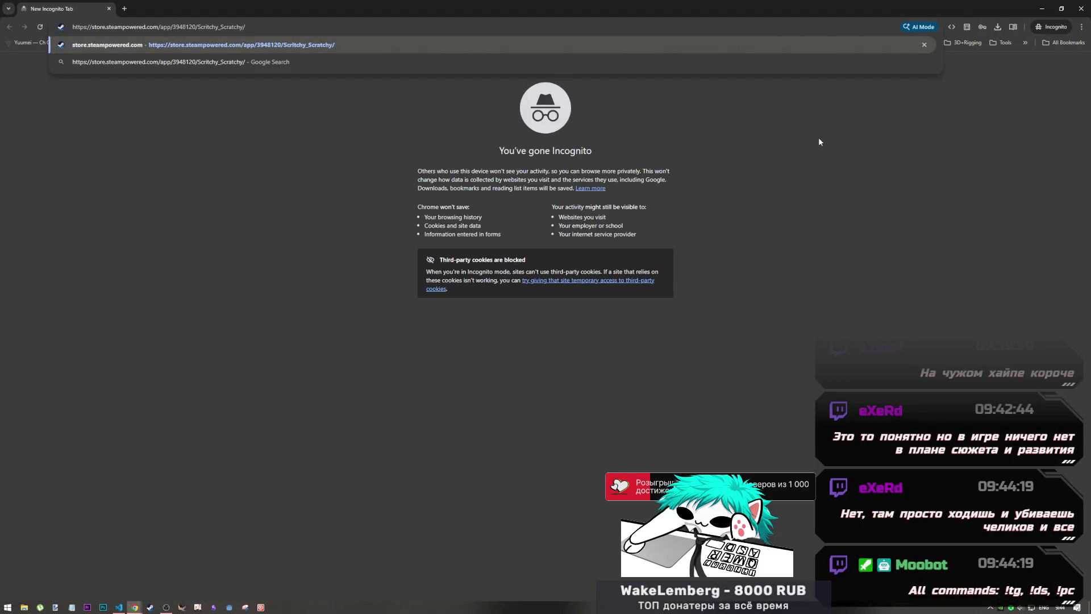
key("Return")
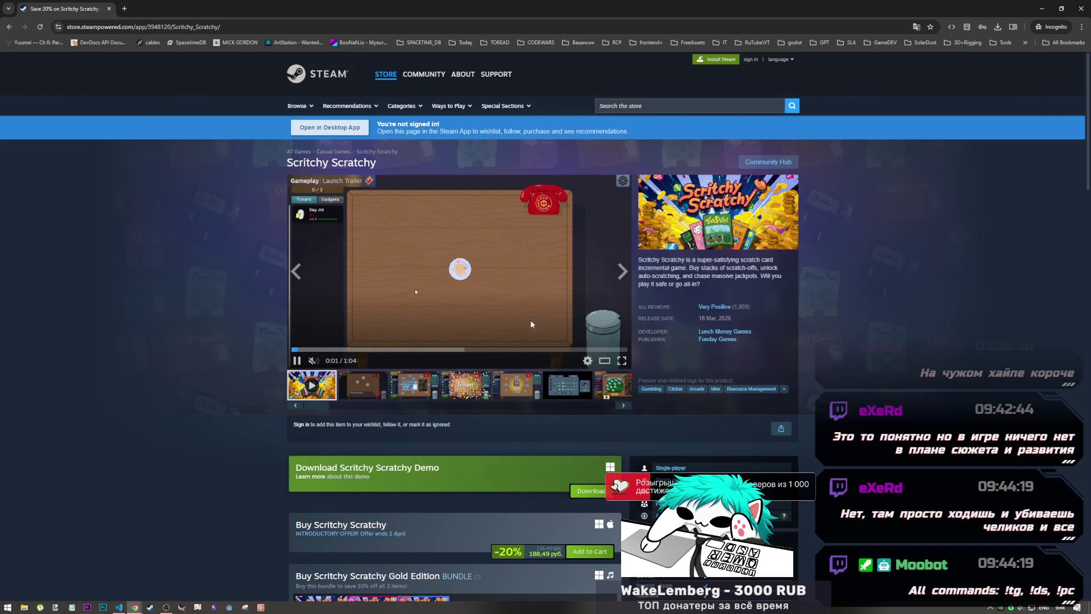
- Unmute and play the trailer, pause on the Sand Dollars scene, then rewind to about 0:17
left_click(313, 361)
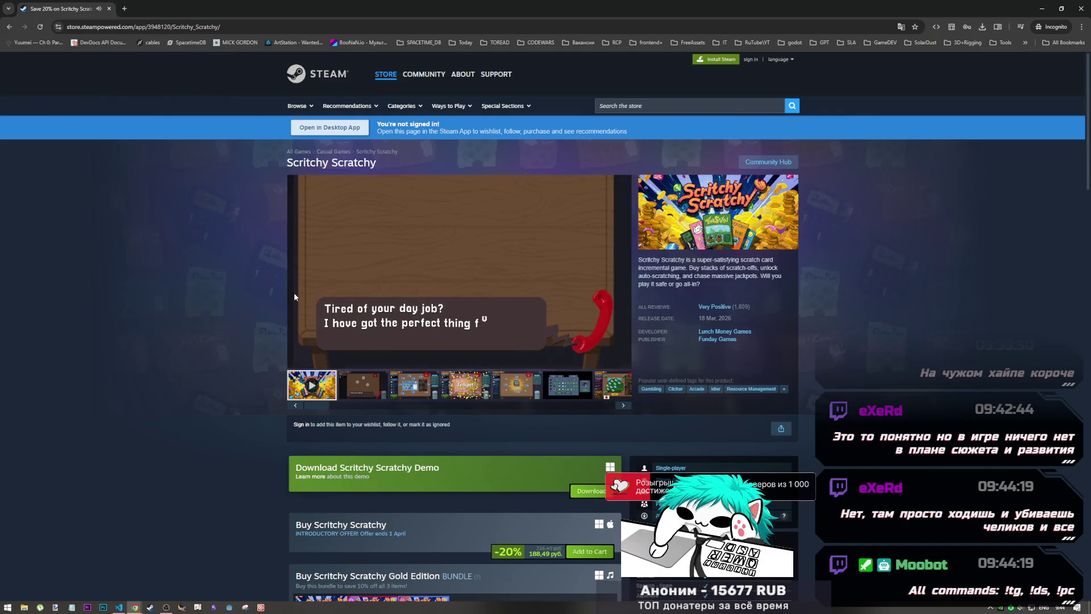
left_click(367, 308)
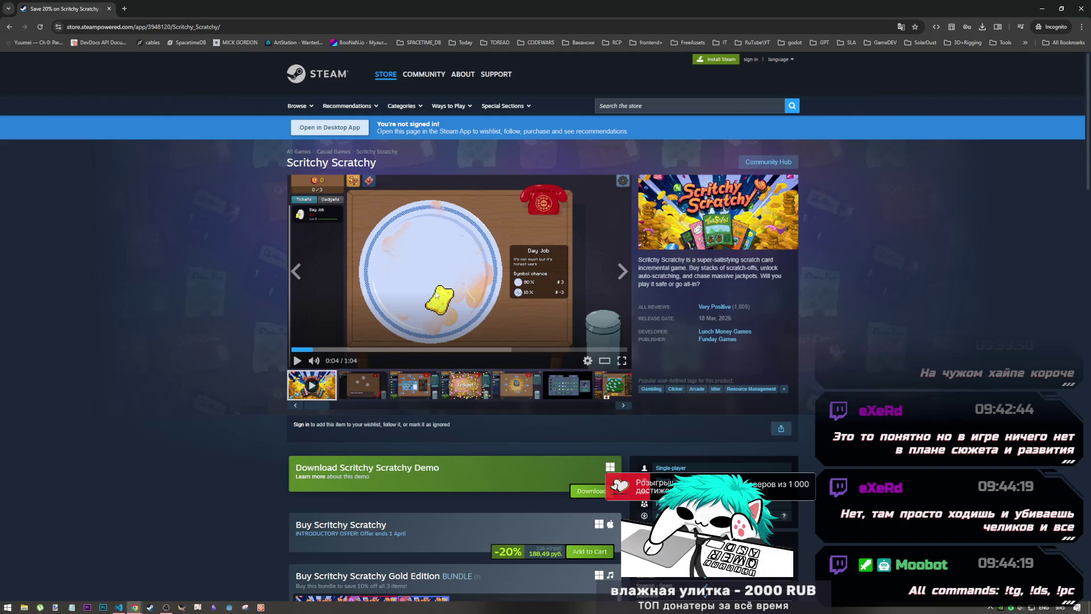
left_click(372, 294)
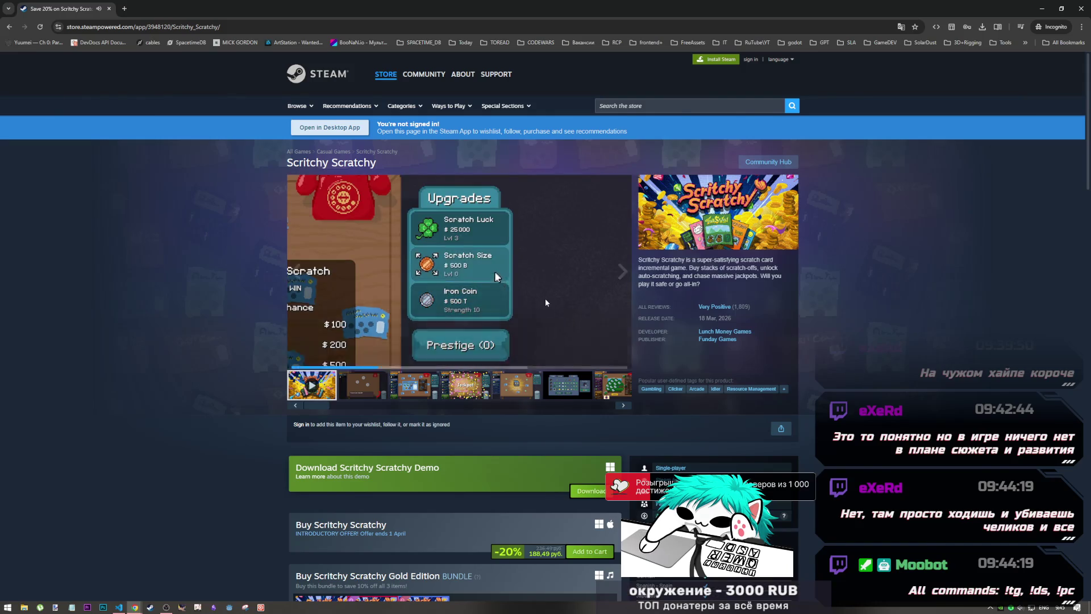
mouse_move(551, 316)
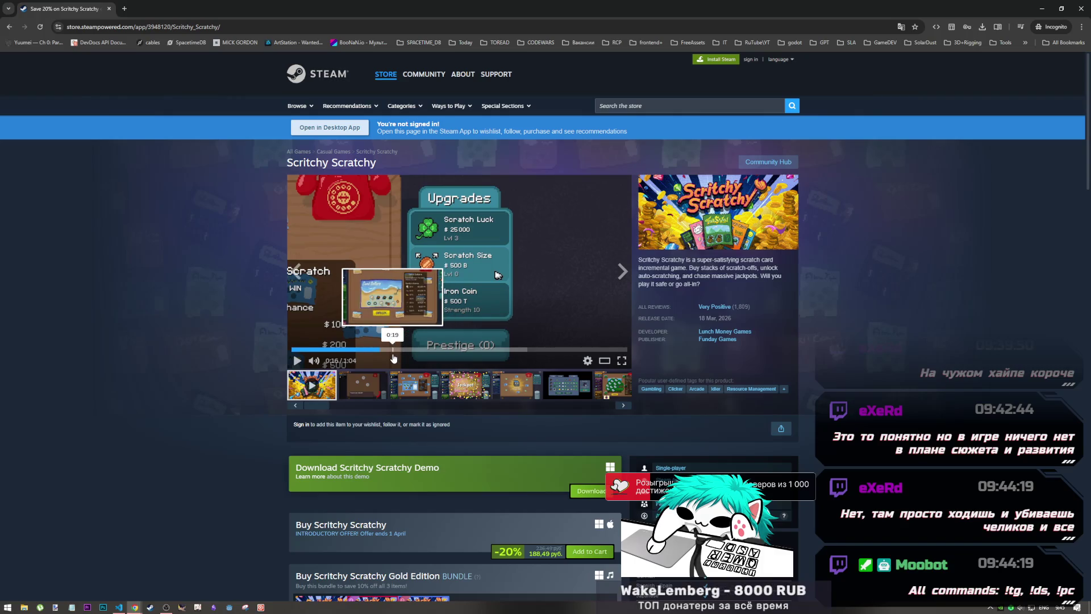
left_click(540, 335)
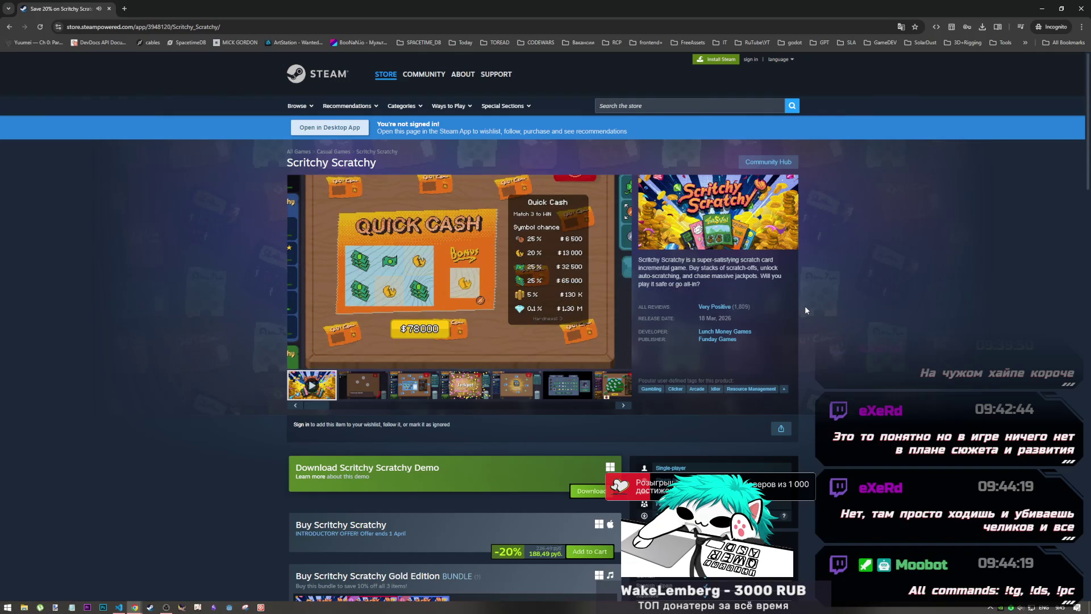
left_click(473, 340)
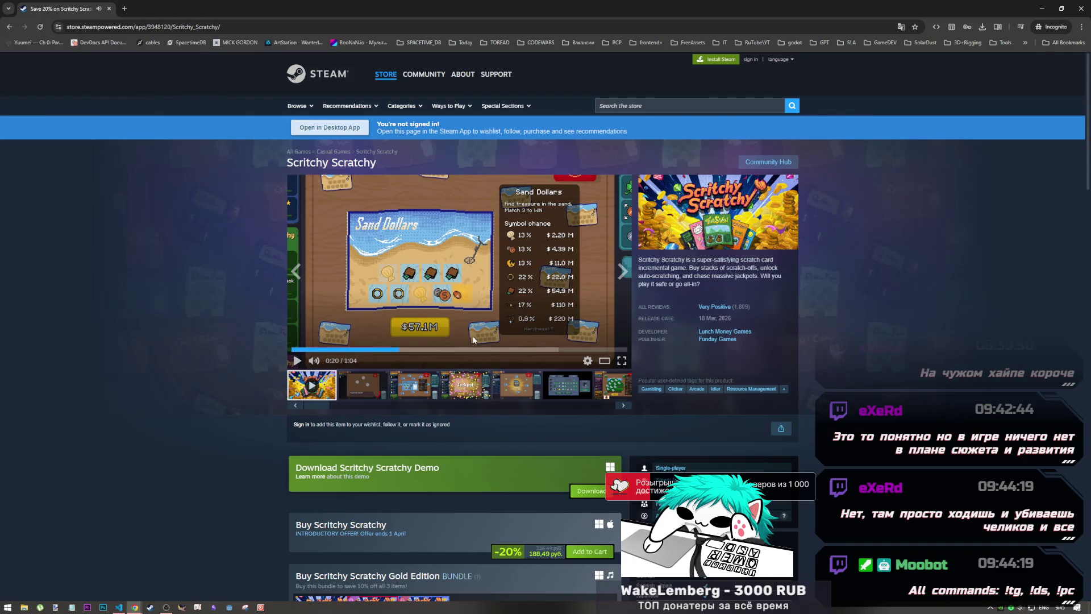
left_click(395, 351)
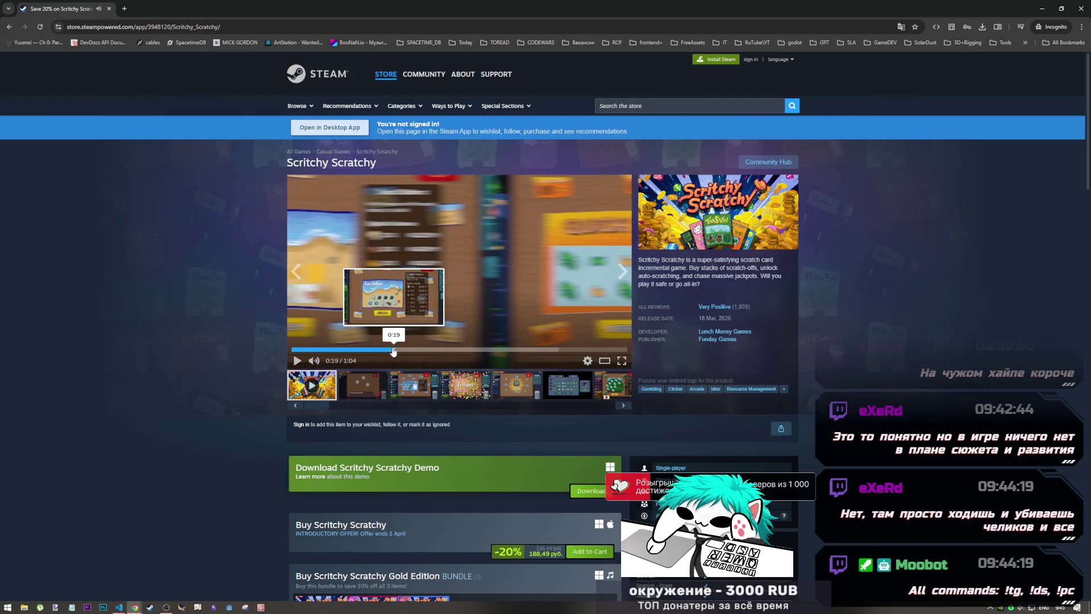
left_click_drag(393, 352, 374, 355)
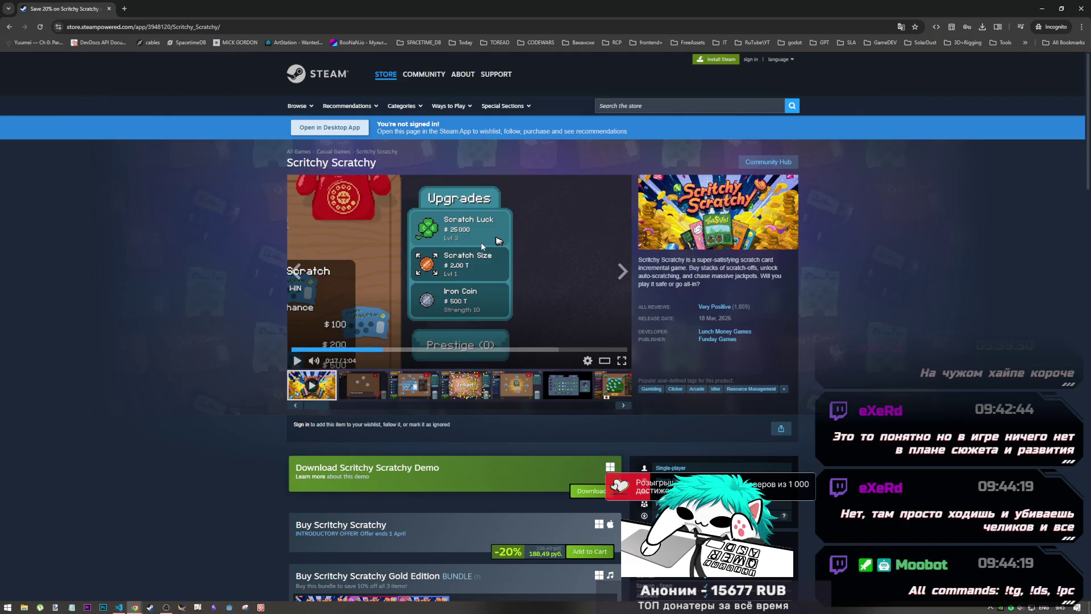
- Replay the trailer briefly and leave it paused at 0:18 on the Quick Cash scene
left_click(423, 325)
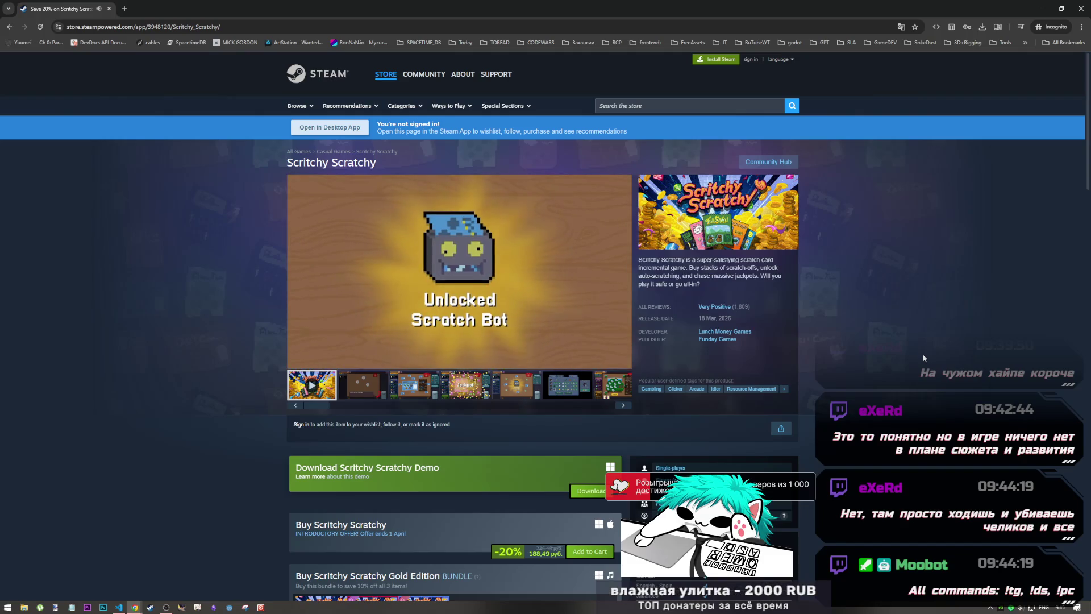
left_click(472, 328)
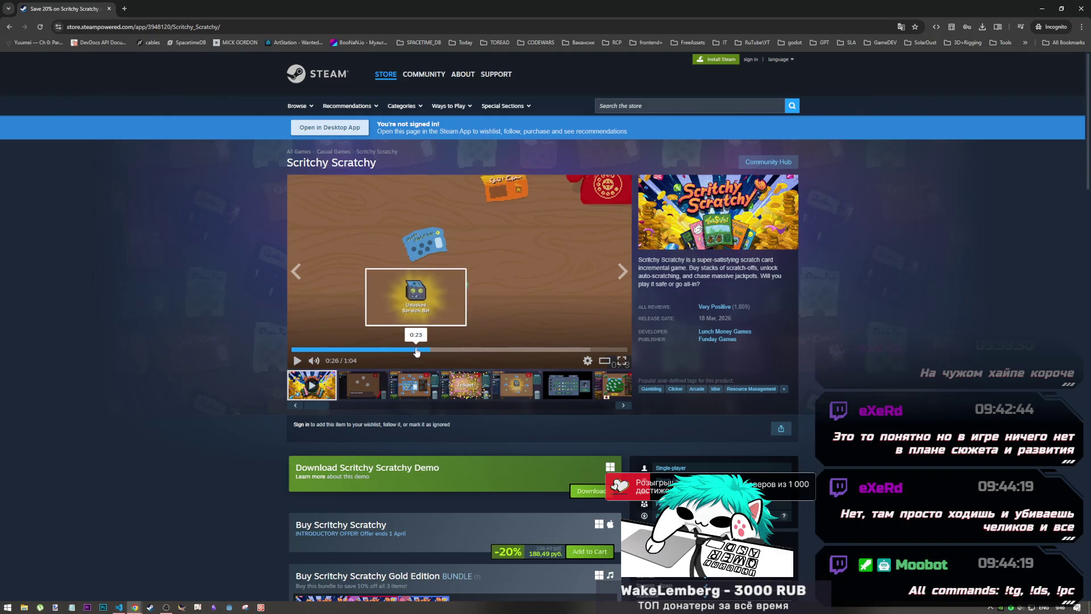
left_click(390, 350)
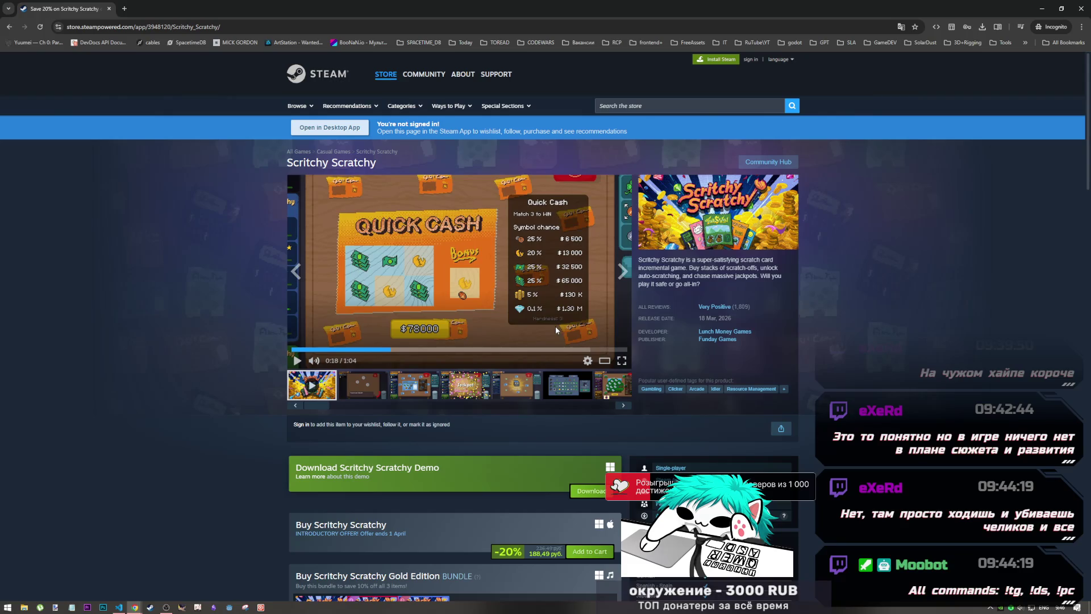
right_click(481, 291)
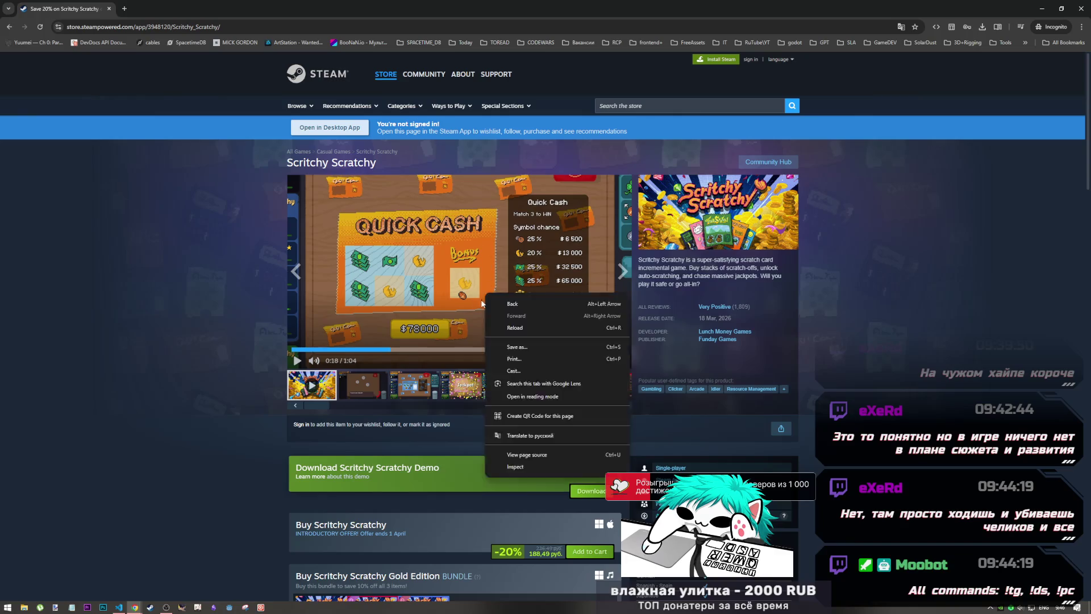
left_click(472, 293)
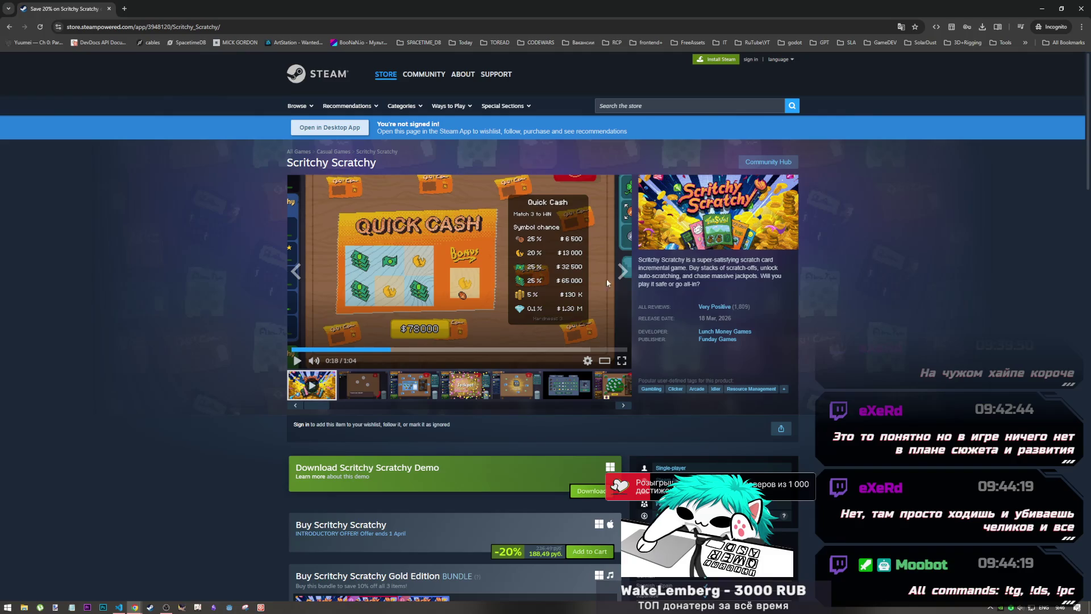
mouse_move(742, 312)
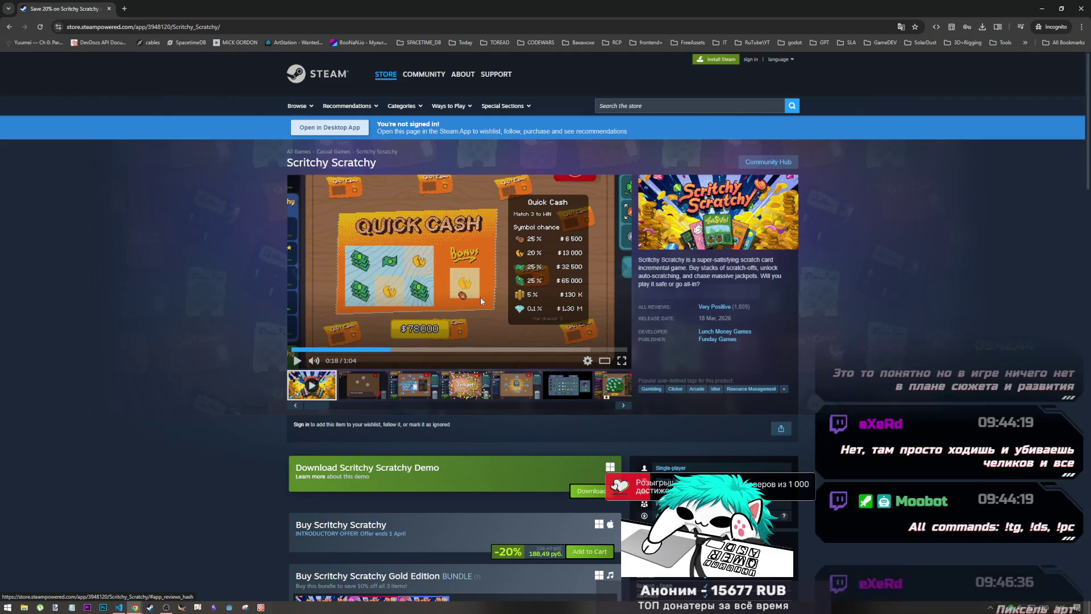
- Scroll the store page down and back up to the trailer
scroll(509, 496, "down", 2)
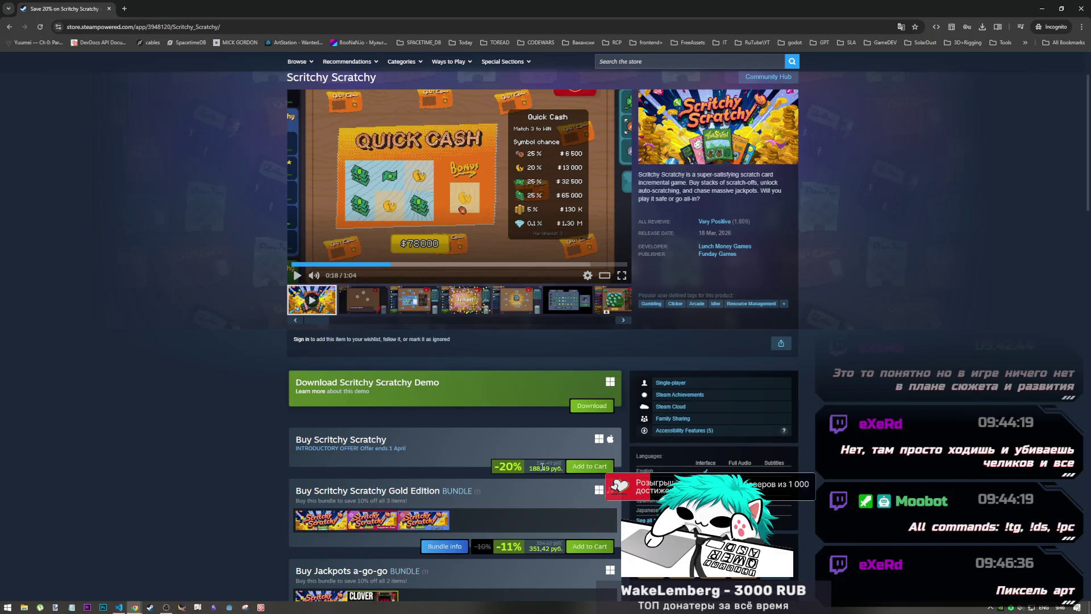
scroll(541, 467, "up", 2)
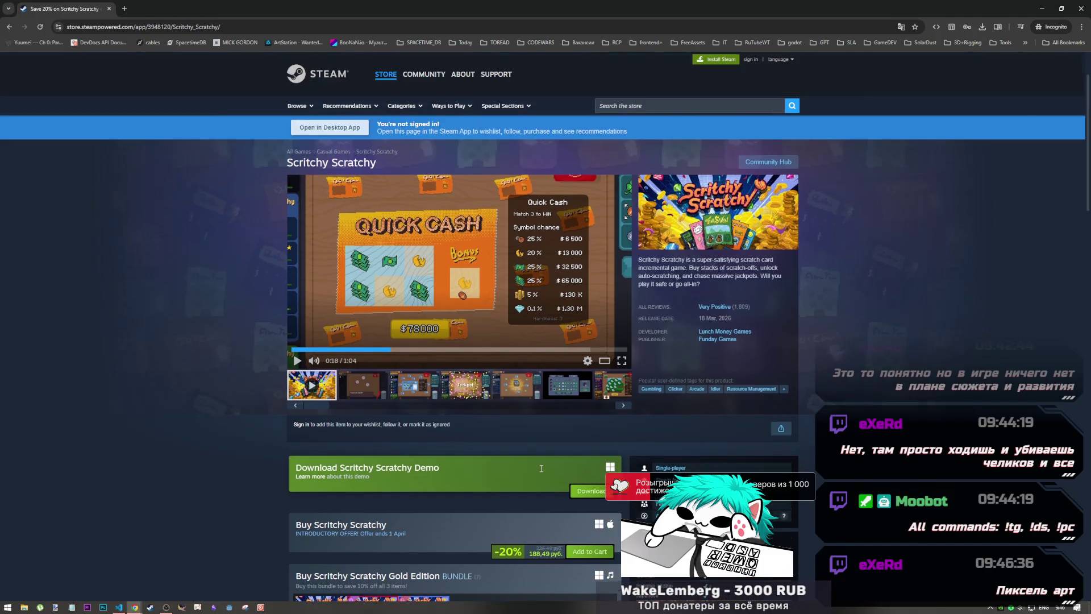
scroll(541, 471, "down", 2)
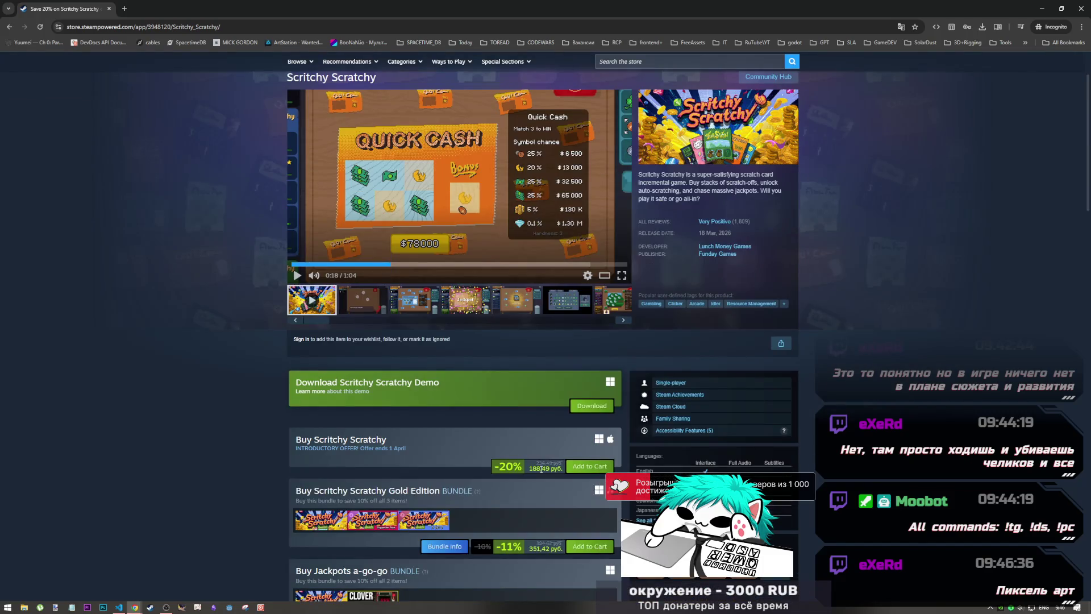
scroll(541, 469, "up", 2)
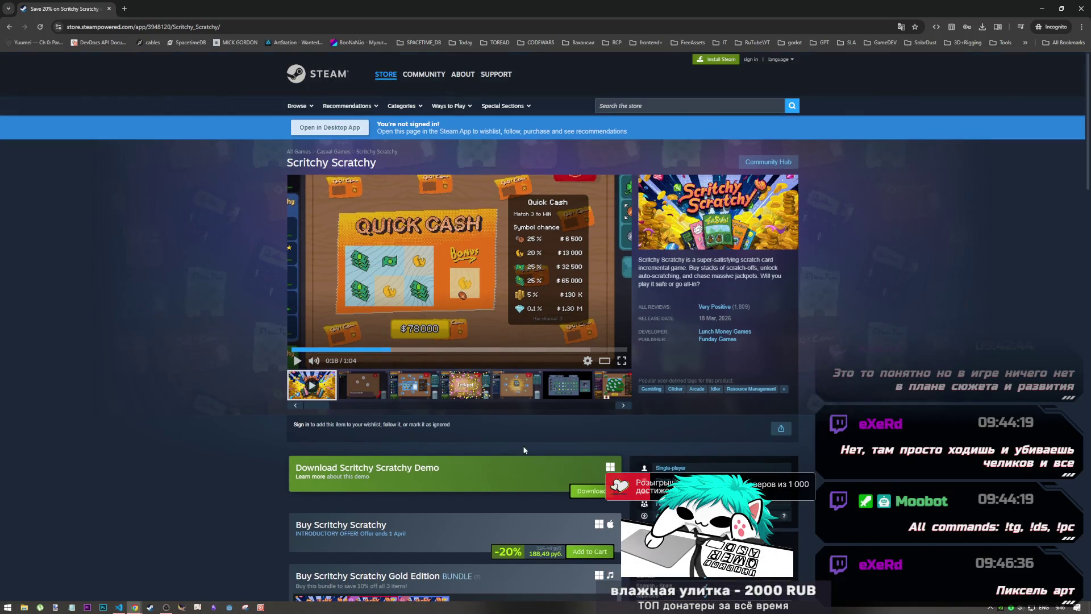
right_click(524, 449)
left_click(248, 302)
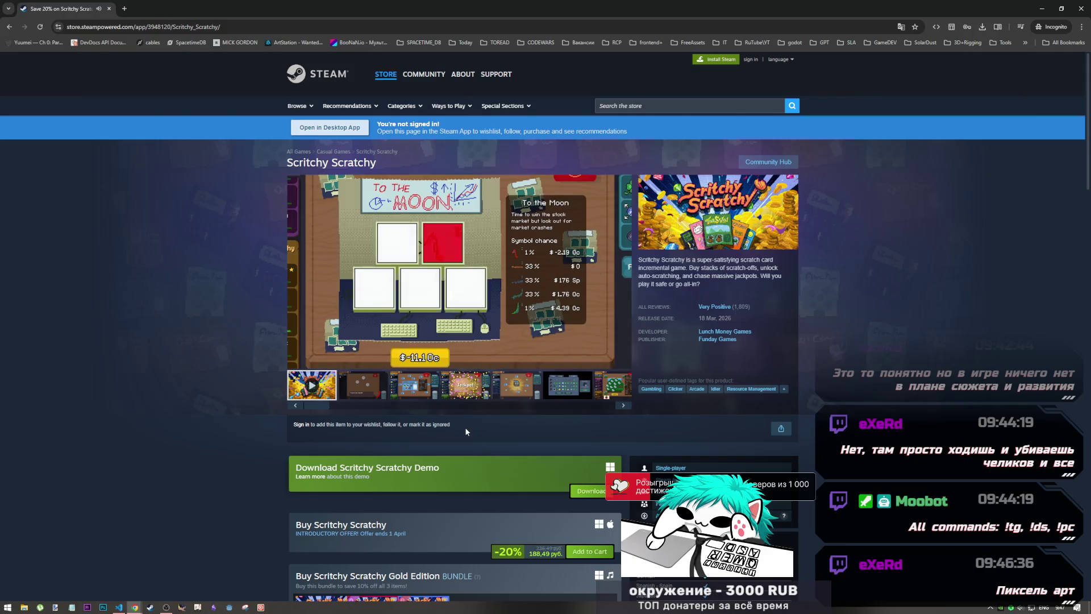
- Seek the trailer to 0:28, replay from 0:26 and pause at 0:30 on The Bomb
mouse_move(544, 351)
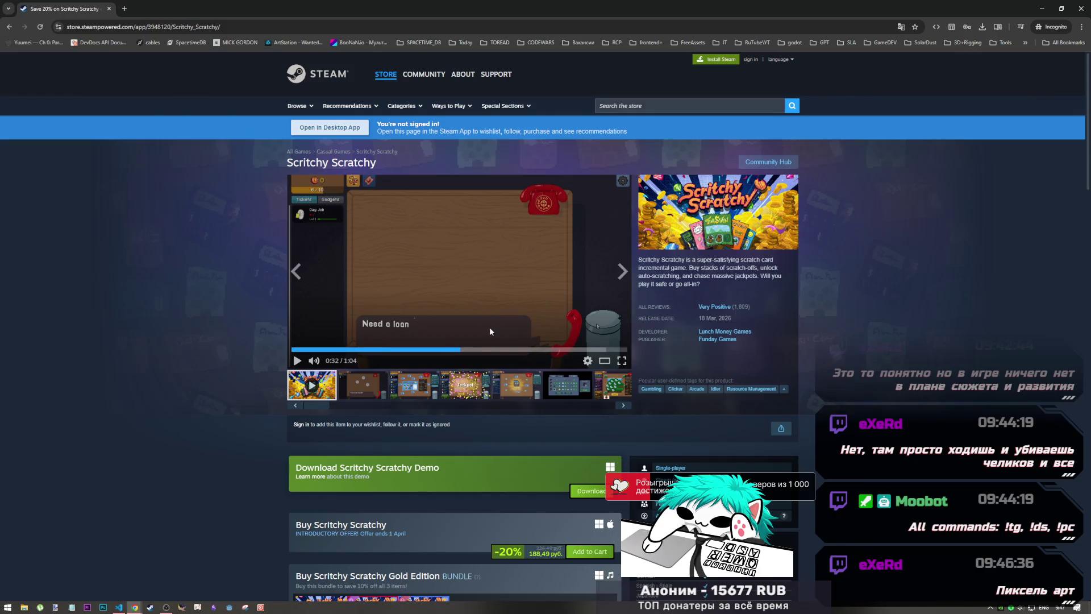
left_click(441, 351)
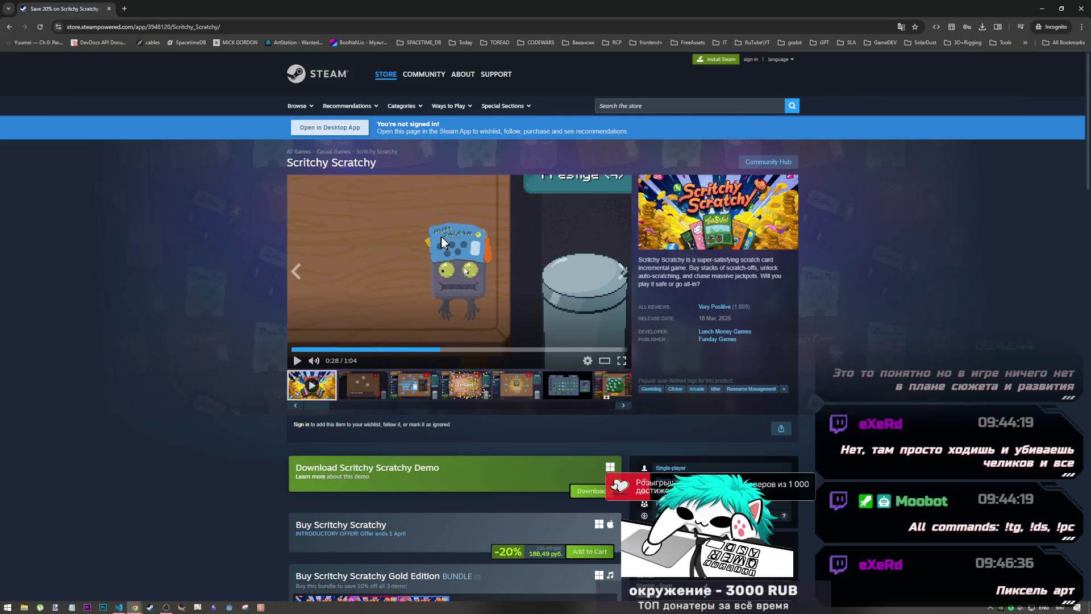
right_click(425, 348)
left_click(413, 355)
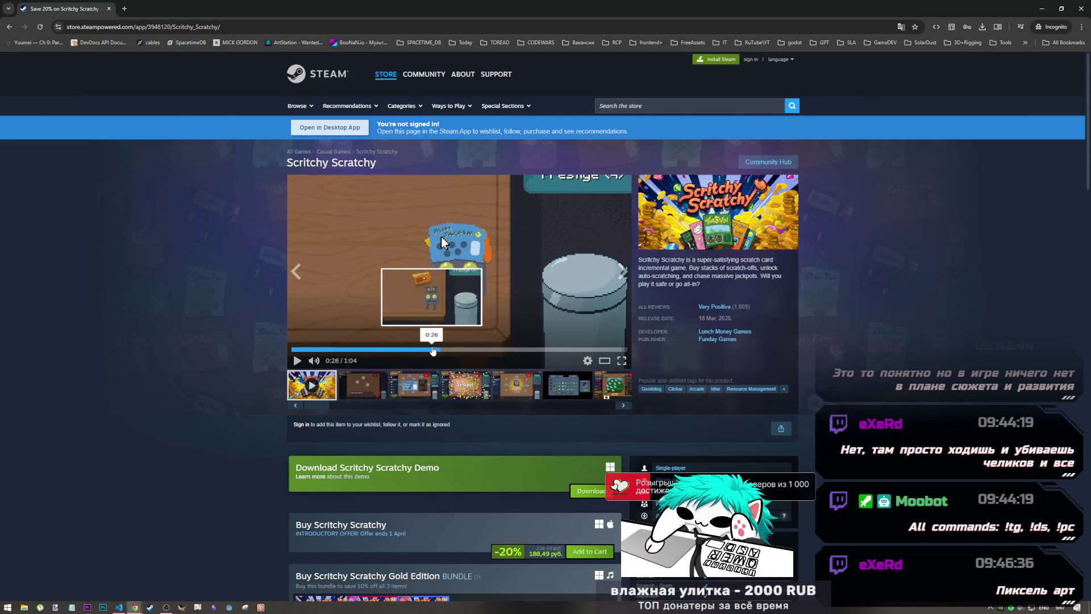
left_click(432, 349)
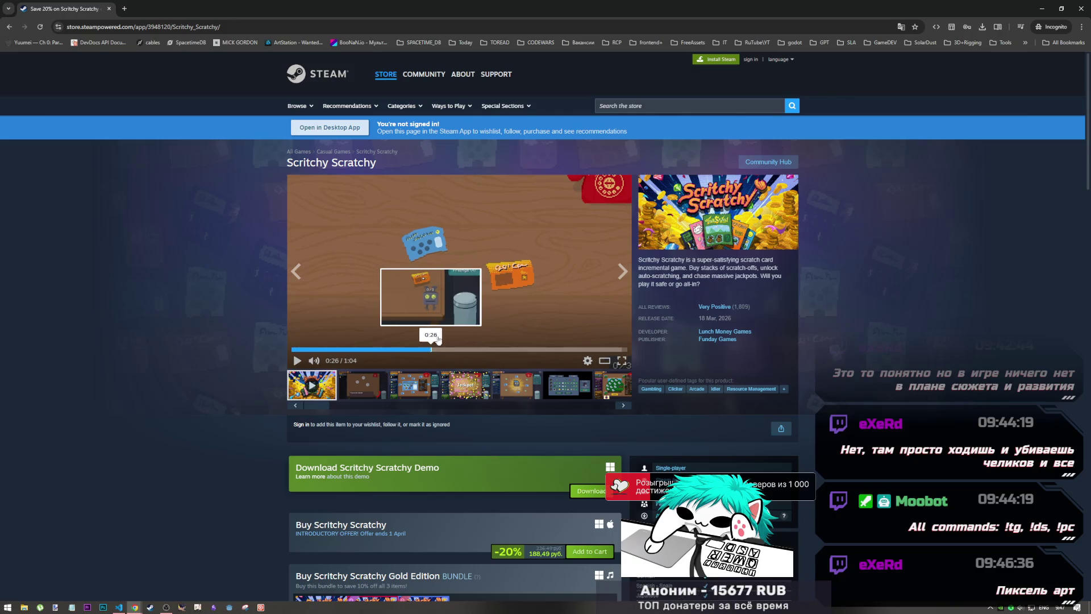
left_click(529, 280)
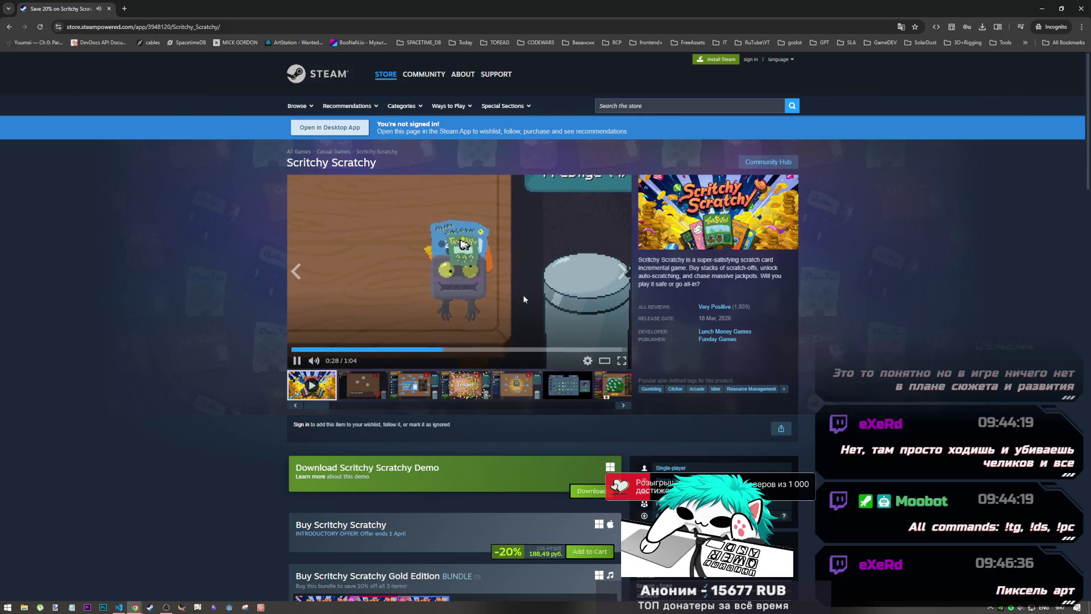
left_click(418, 357)
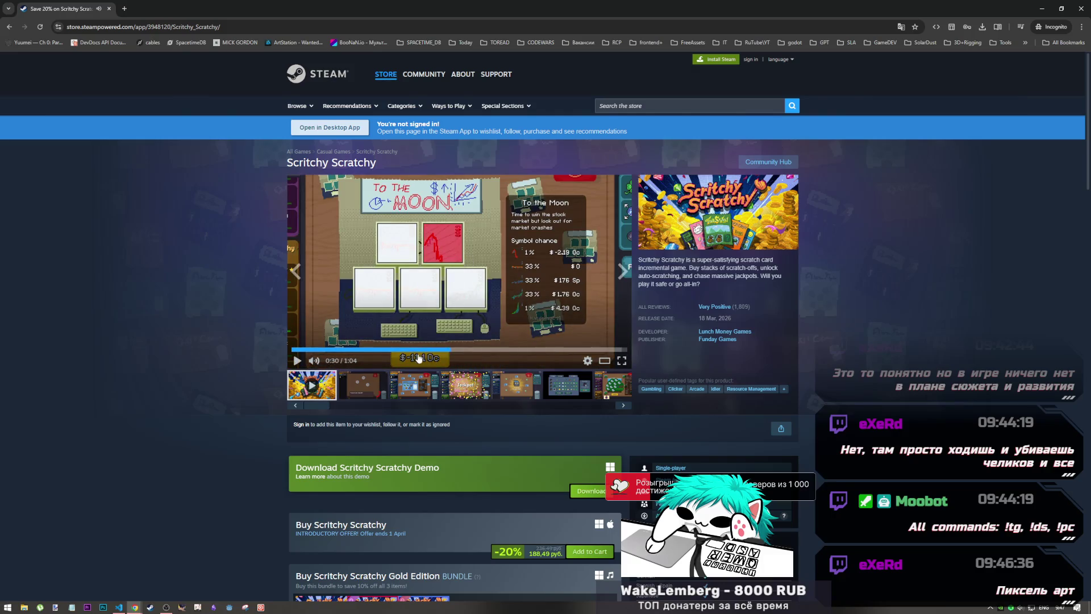
left_click(452, 352)
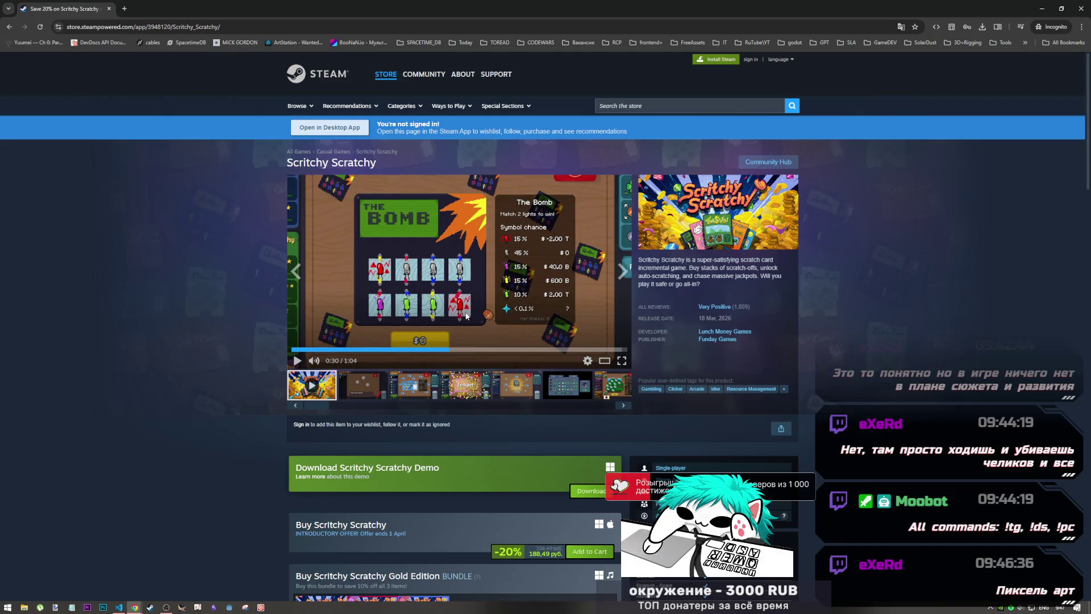
- Play the trailer from 0:30 past the FINAL CHANCE scene to the OUT NOW card at 1:03
left_click(574, 288)
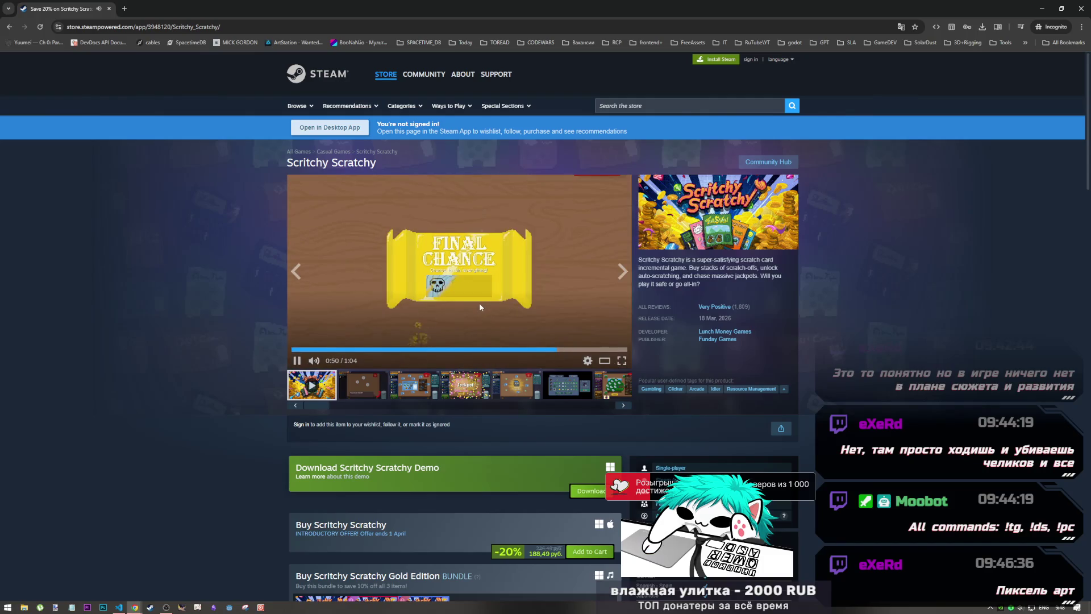
left_click(560, 337)
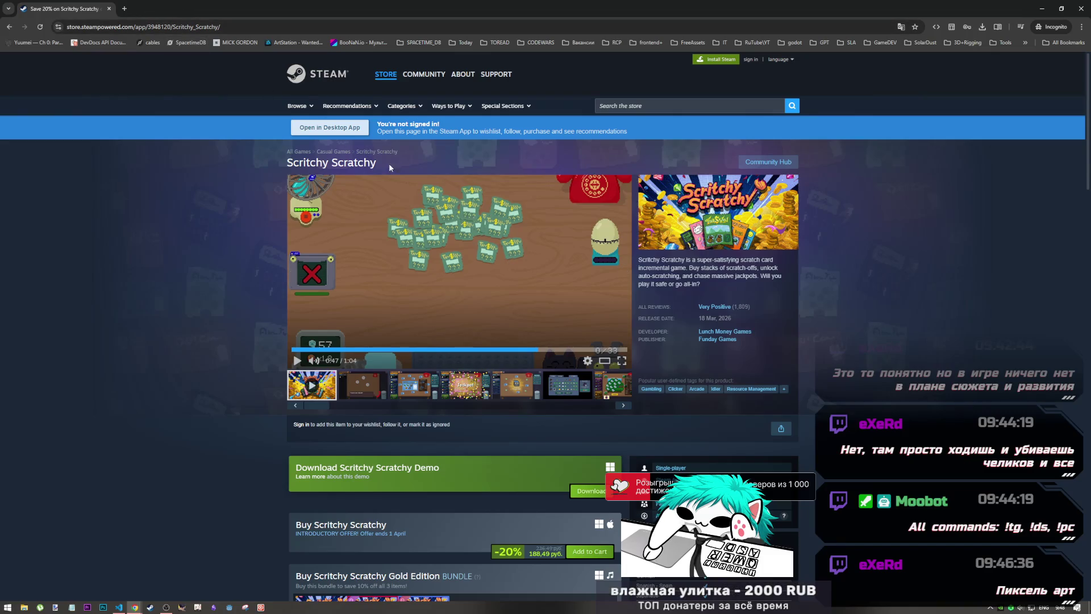
left_click(166, 606)
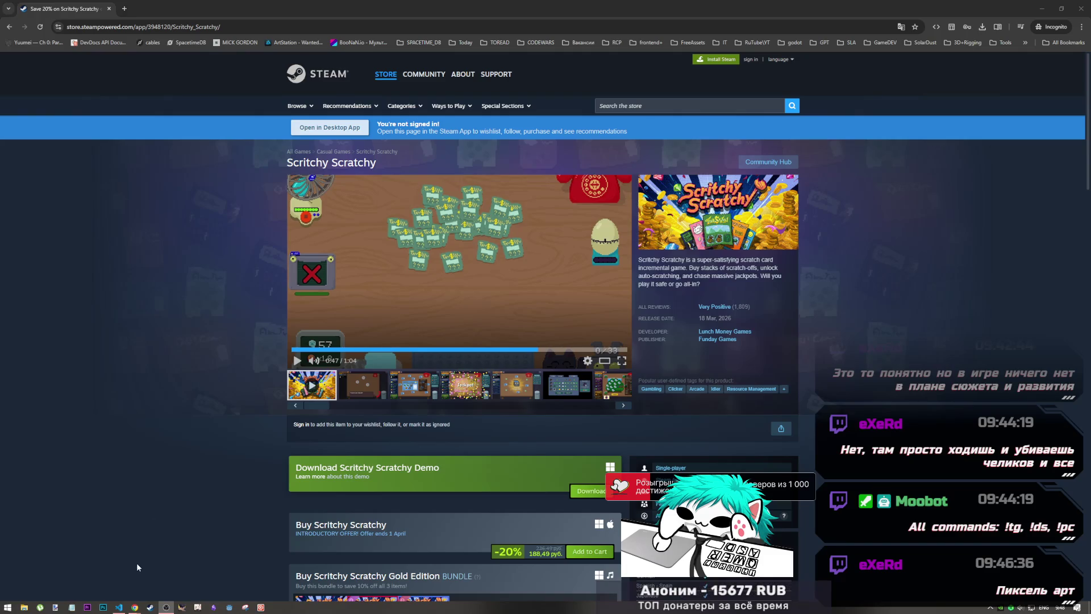
left_click(137, 606)
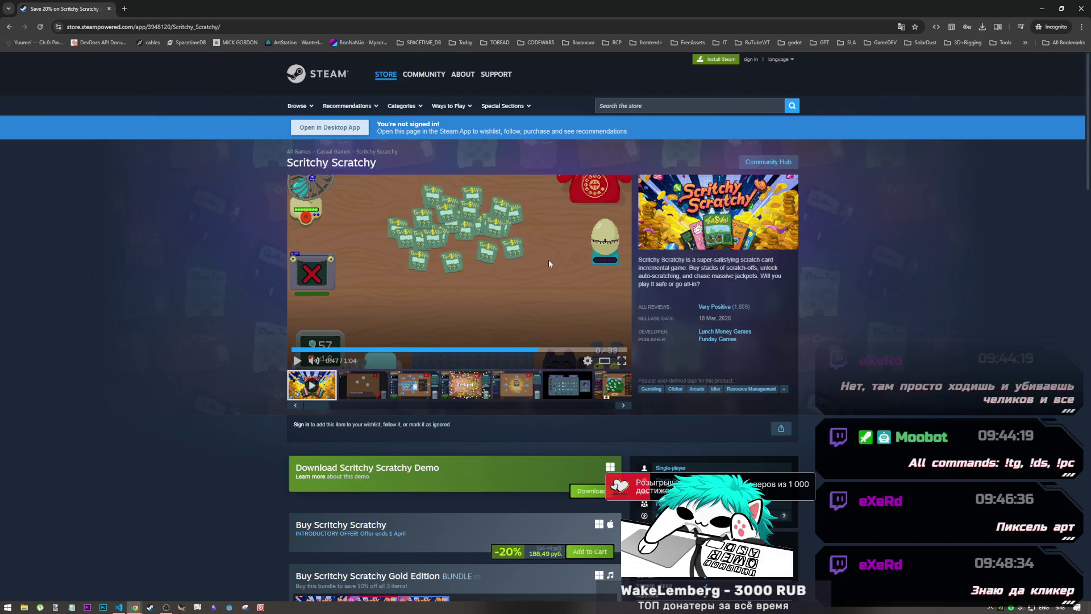
left_click(469, 332)
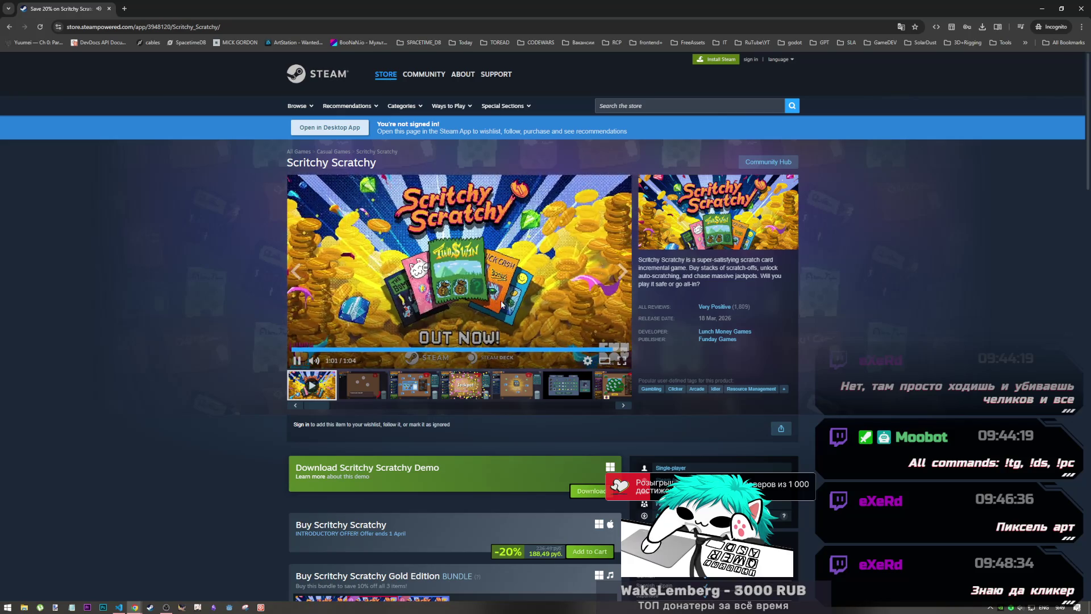
left_click(542, 292)
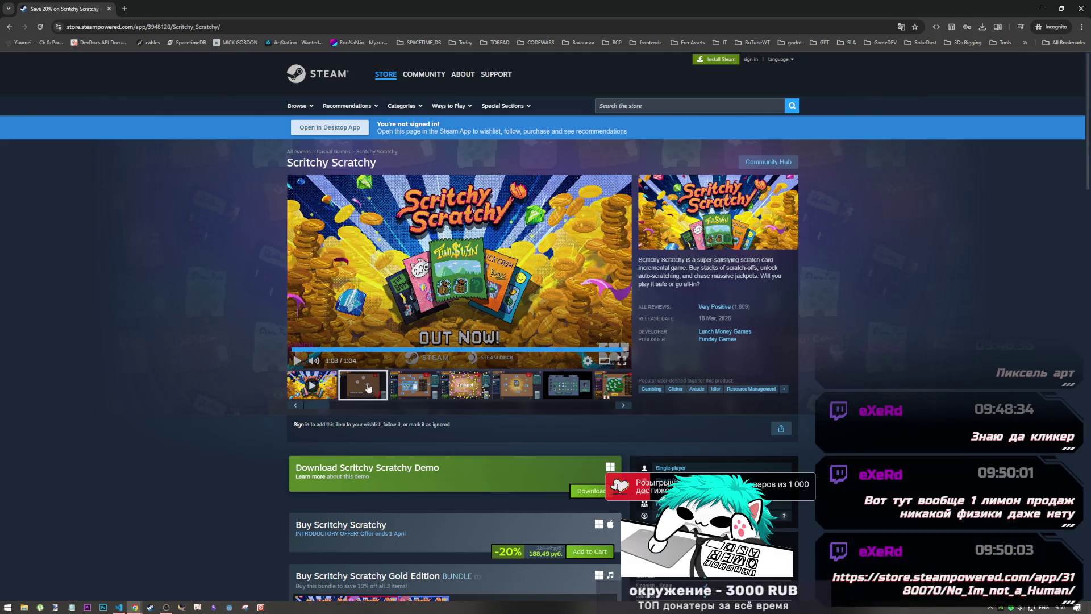
- Move from the trailer to the gallery's 'Tired of your day job?' gameplay screenshot
left_click(412, 385)
- Step through the Jackpot, Unlocked Scratch Bot, Berry Picking and Thrift Store screenshots
left_click(370, 386)
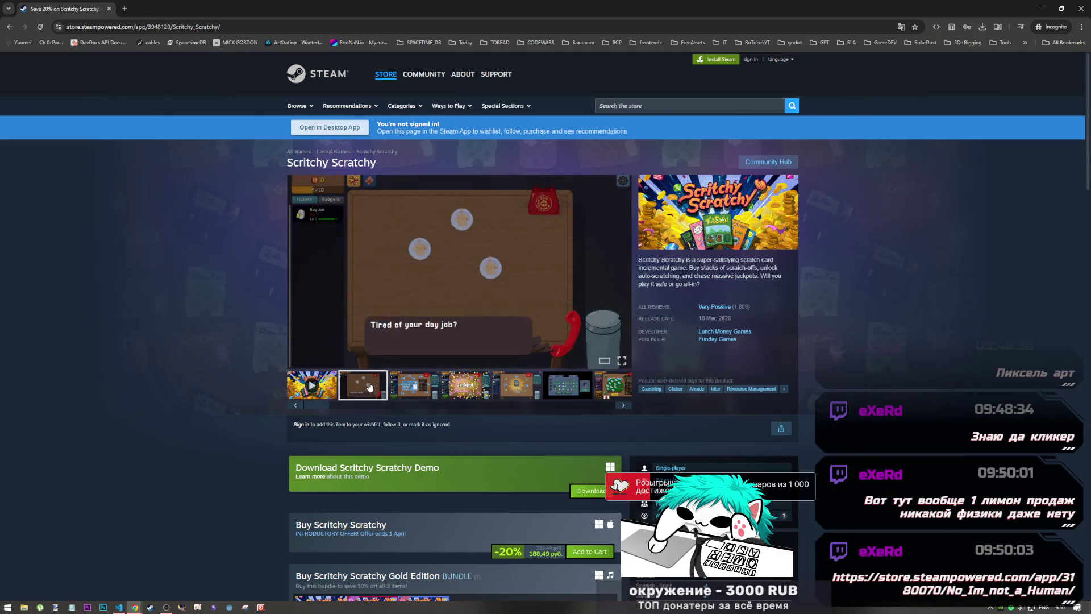
left_click(409, 386)
left_click(458, 391)
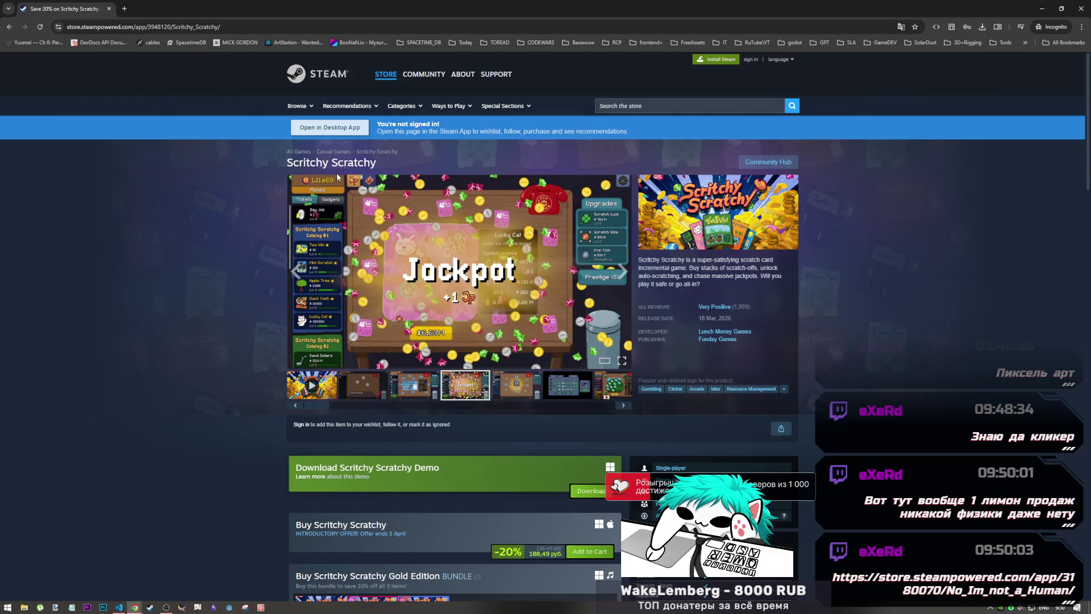
left_click(514, 387)
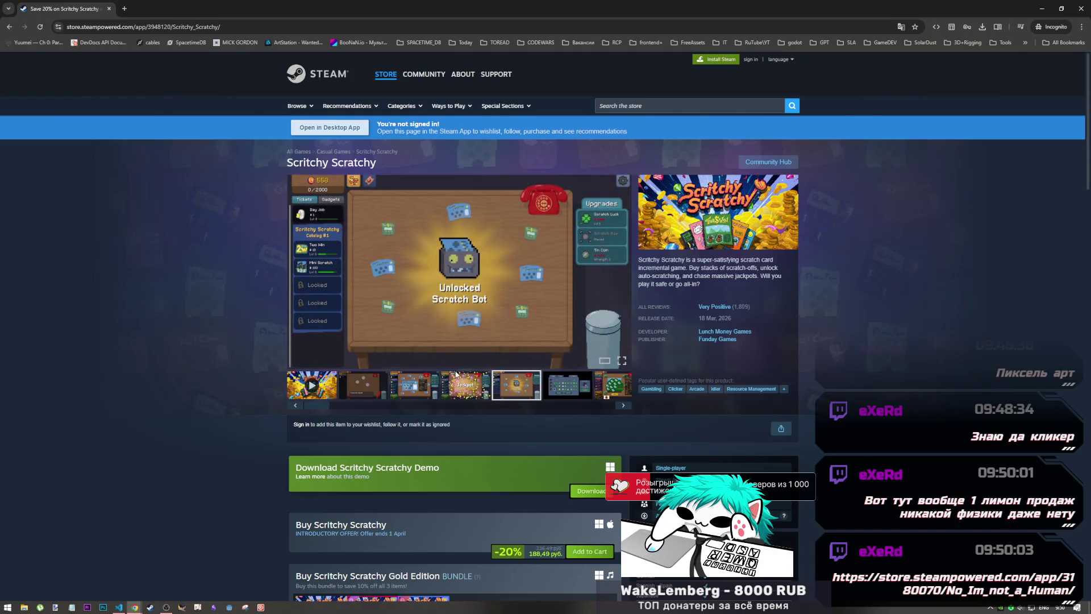
left_click(517, 386)
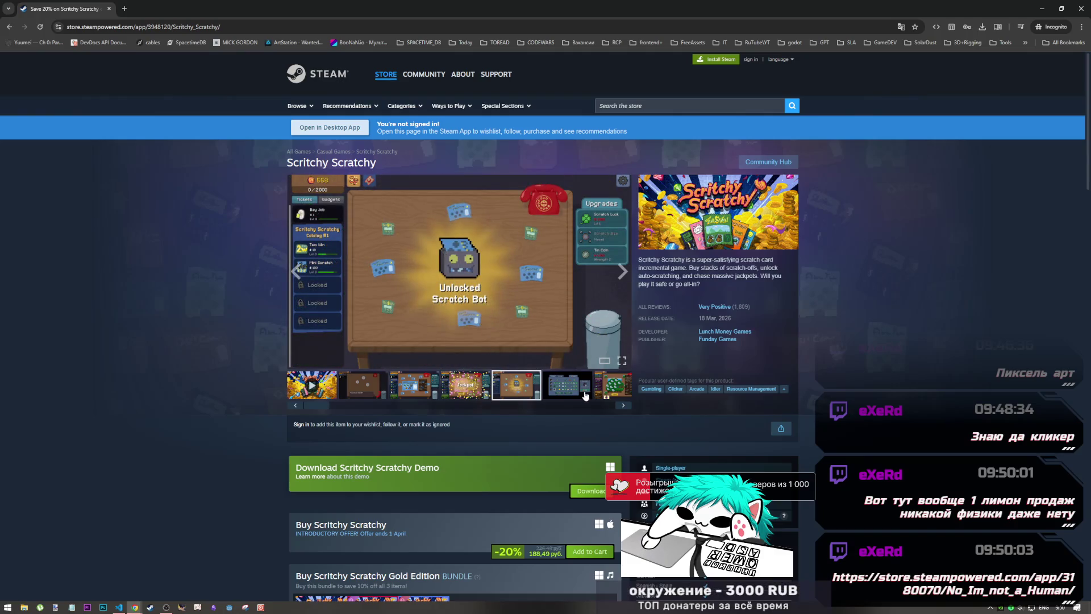
left_click(563, 390)
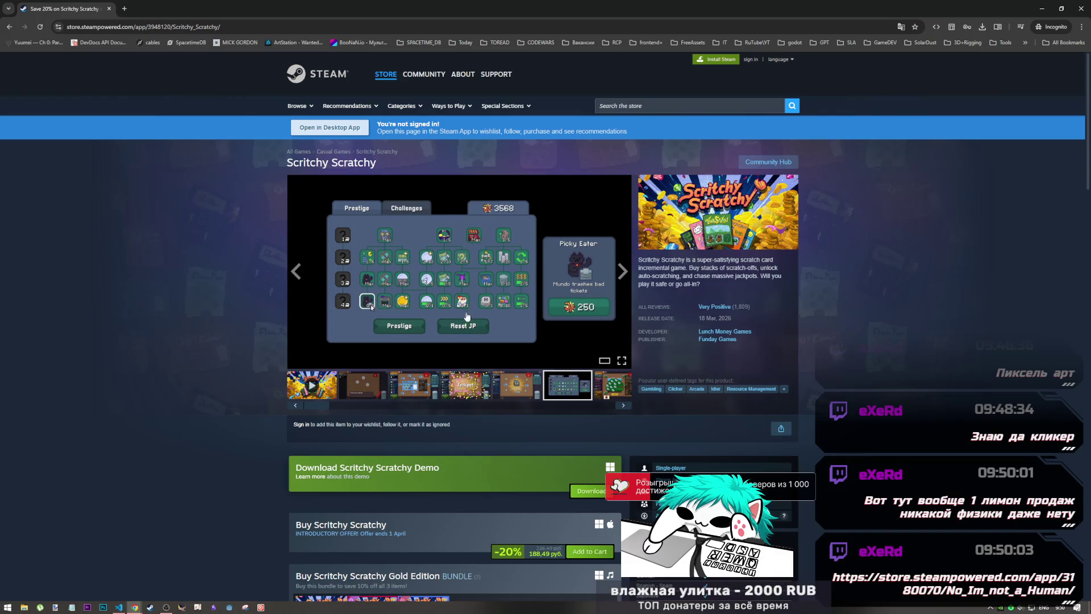
left_click(614, 391)
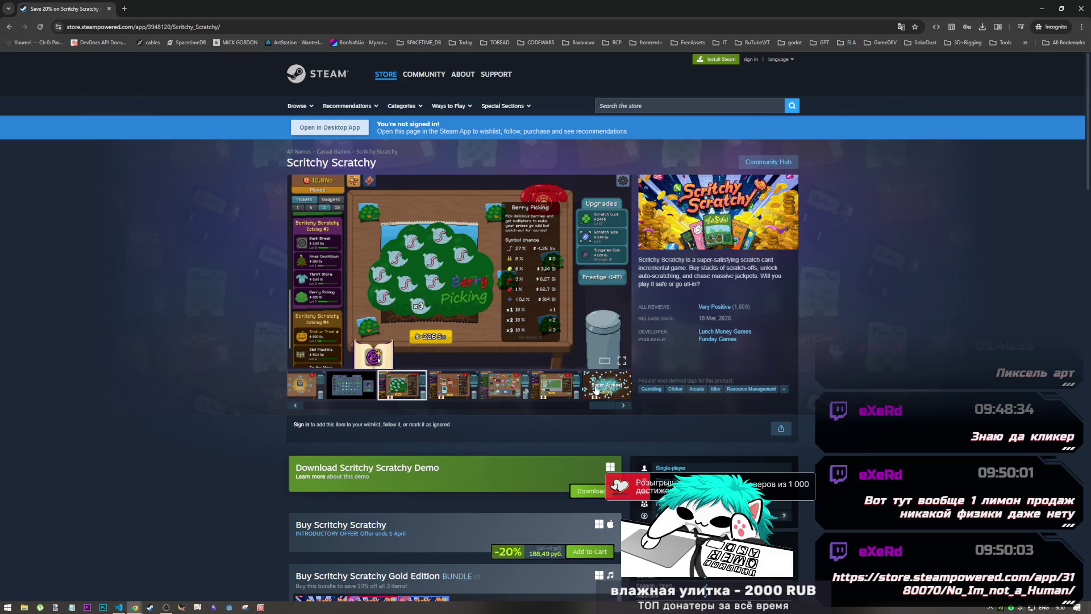
left_click(558, 386)
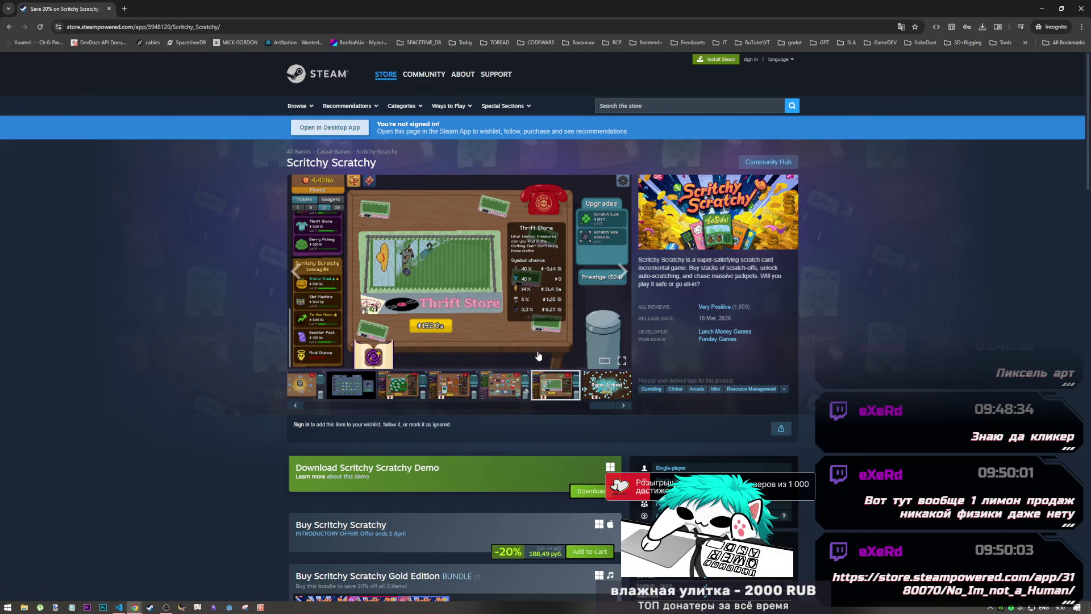
- View the Booster Pack, Berry Picking and Prestige screenshots, ending on the scratch-card desk scene
left_click(610, 396)
left_click(514, 388)
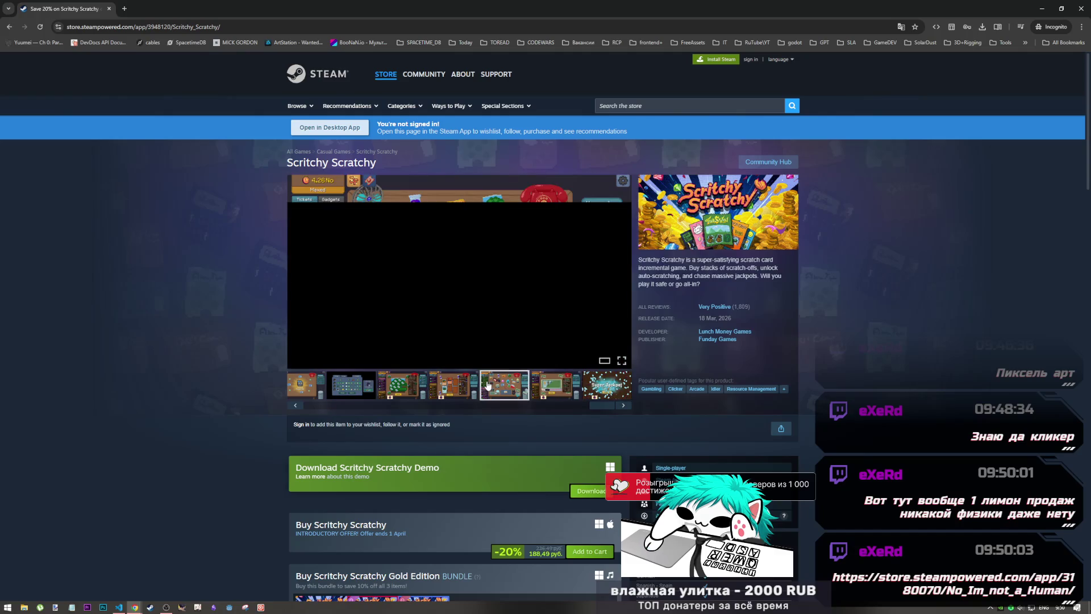
left_click(551, 386)
left_click(485, 391)
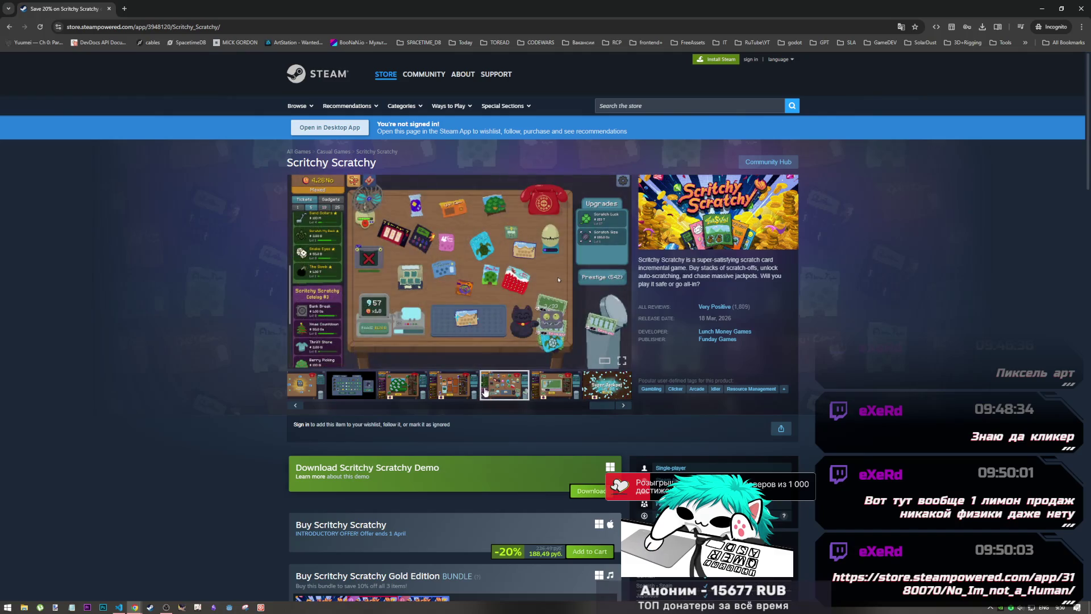
left_click(443, 385)
left_click(415, 391)
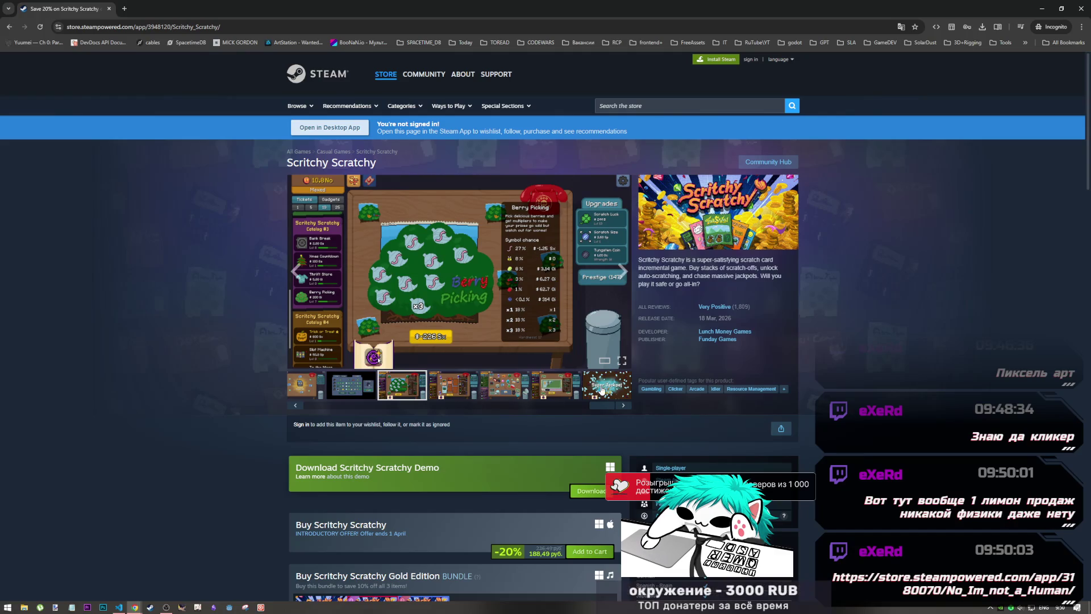
left_click(345, 389)
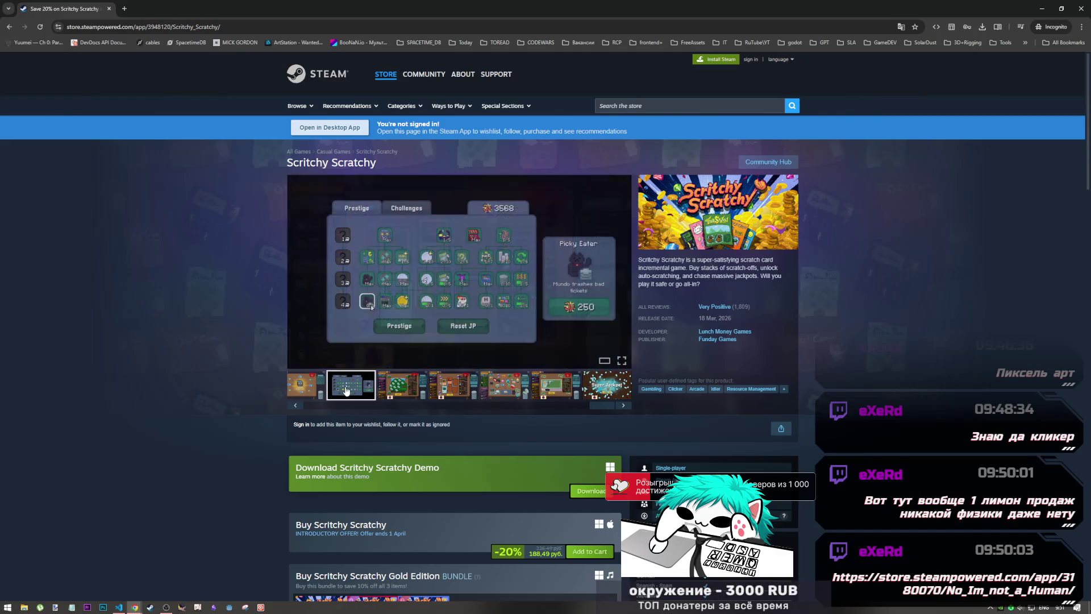
left_click(505, 386)
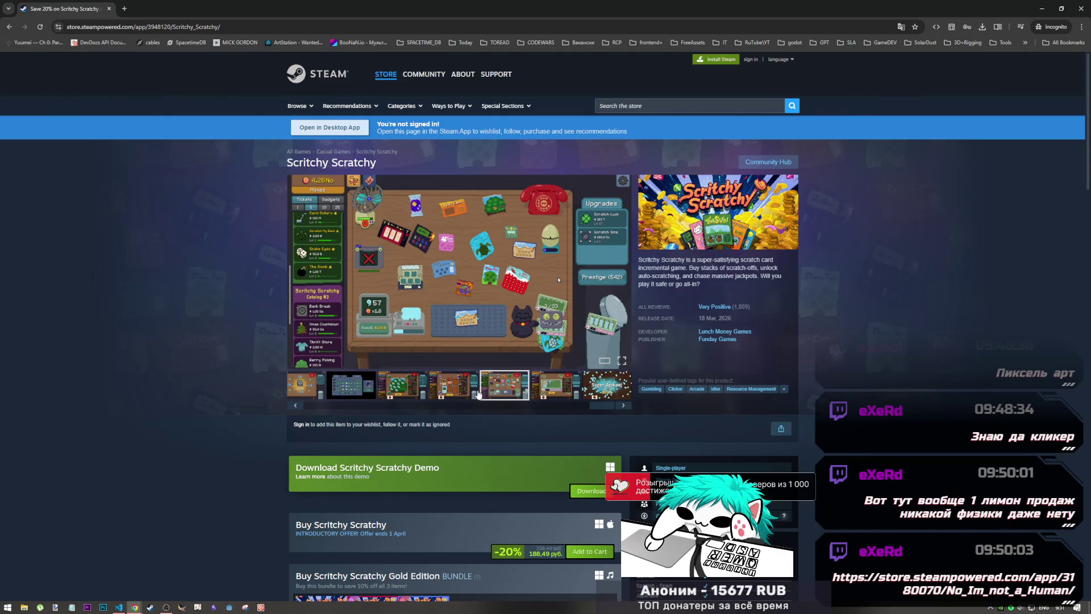
- Highlight Scritchy Scratchy's 188,49 руб. price, then clear the selection
scroll(478, 393, "down", 2)
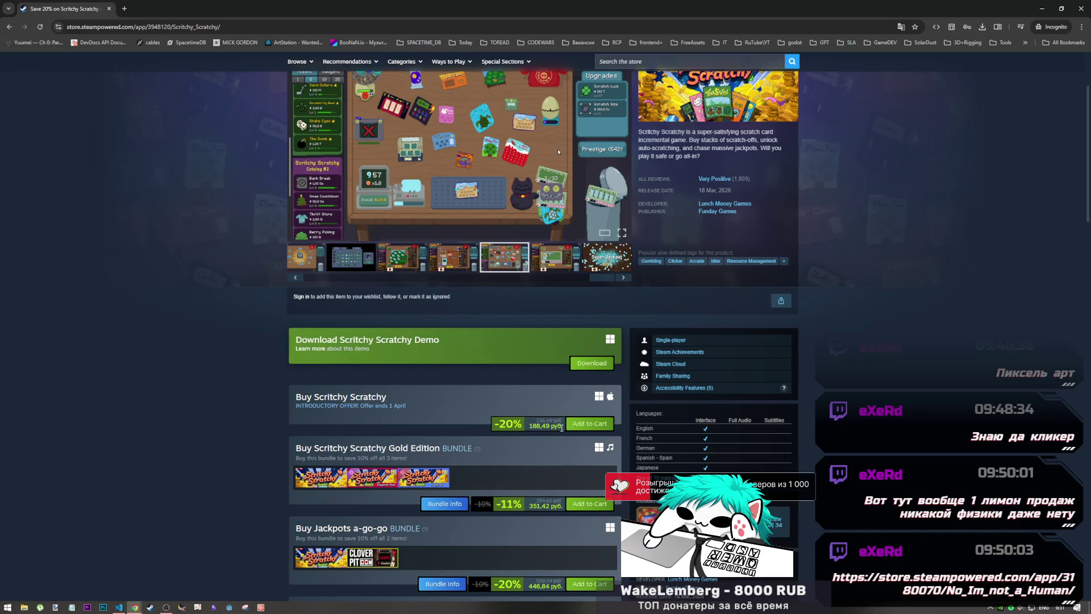
left_click_drag(562, 428, 531, 426)
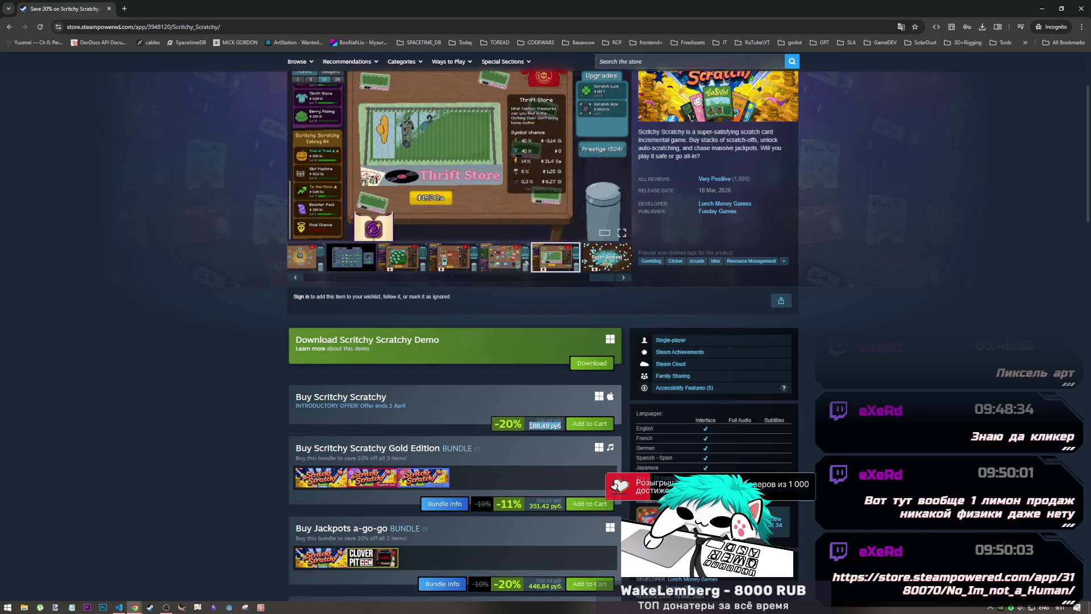
left_click(521, 410)
- View the Super Jackpot screenshot full-size, then return the gallery to the opening day-job screenshot
scroll(521, 411, "up", 3)
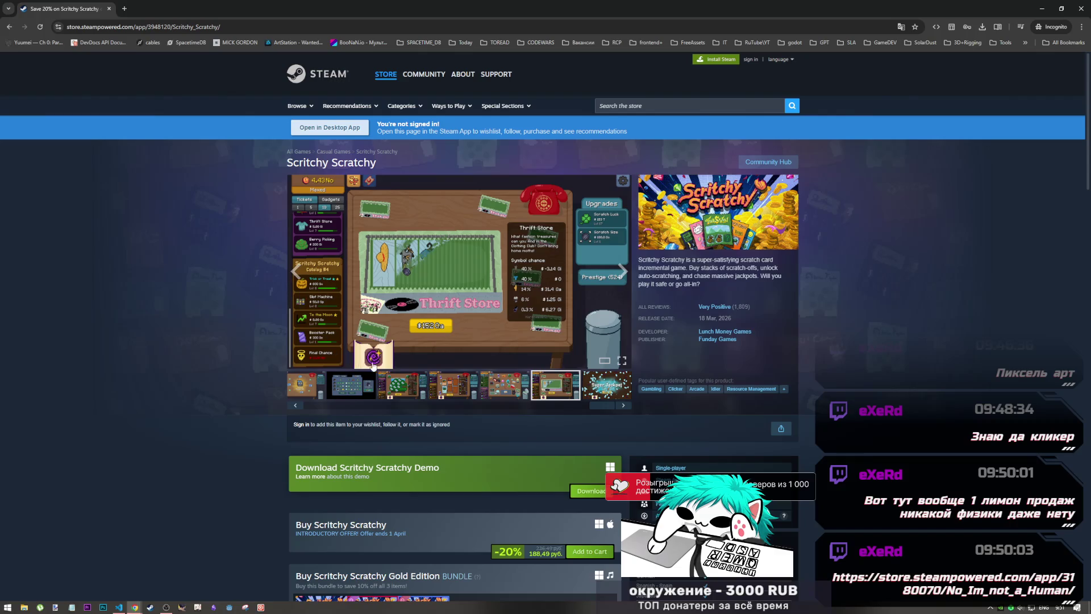
left_click(621, 272)
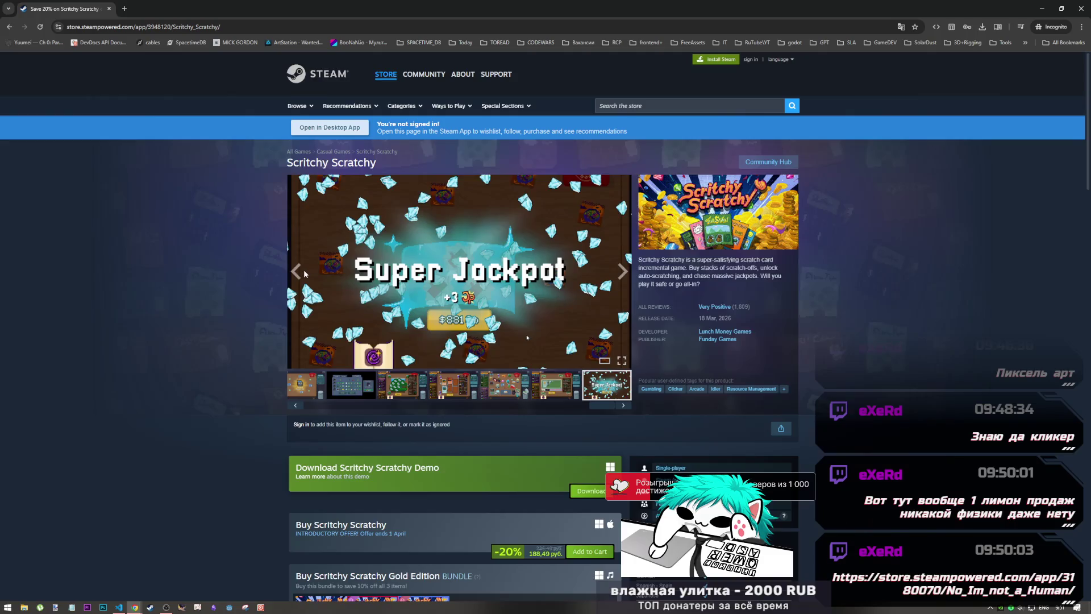
left_click(304, 270)
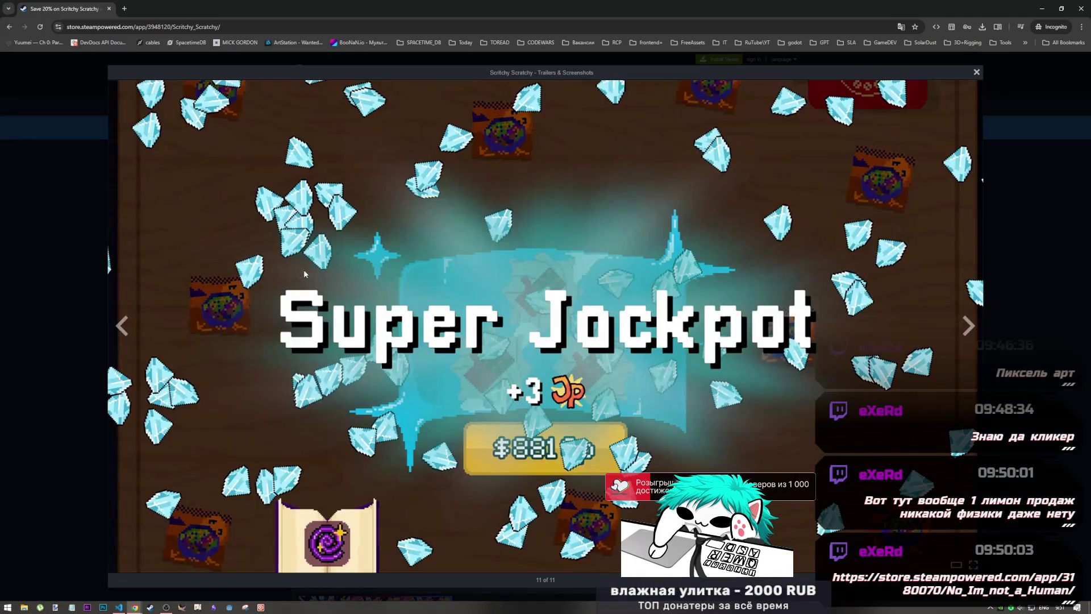
left_click(976, 72)
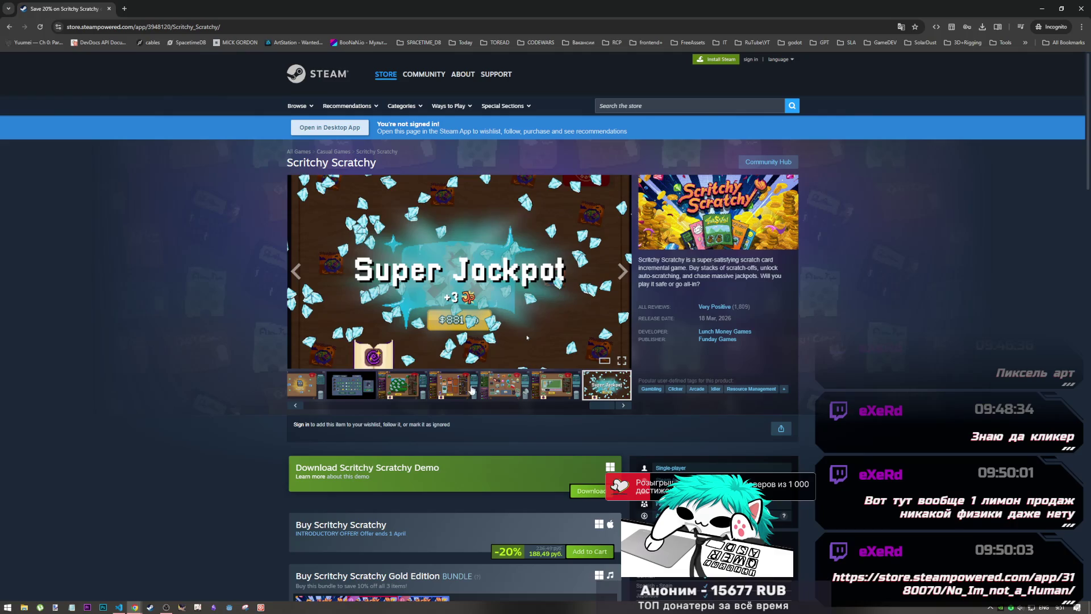
left_click(320, 405)
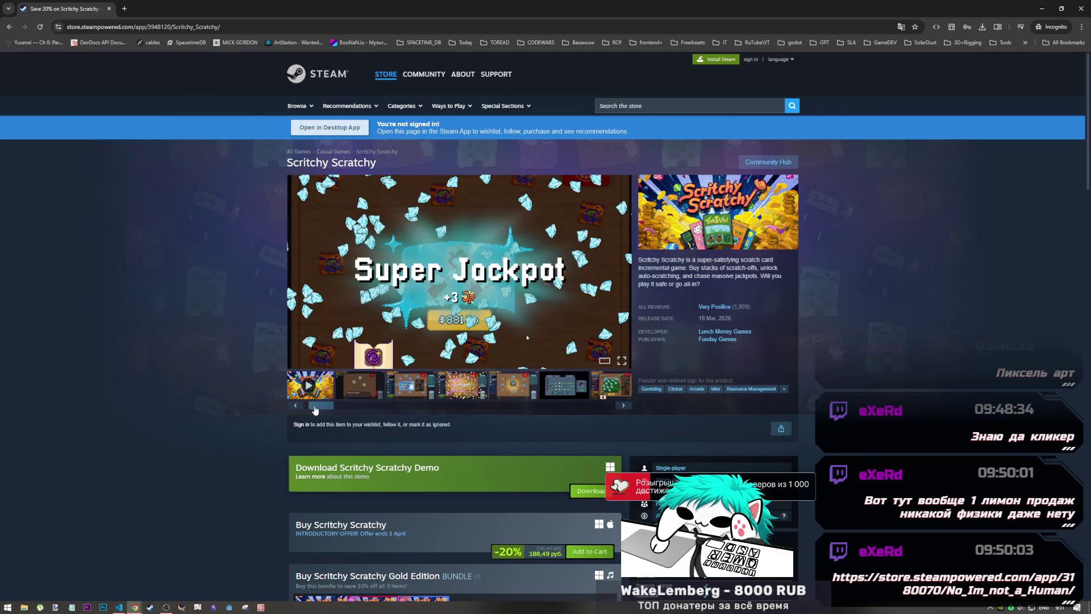
left_click(327, 394)
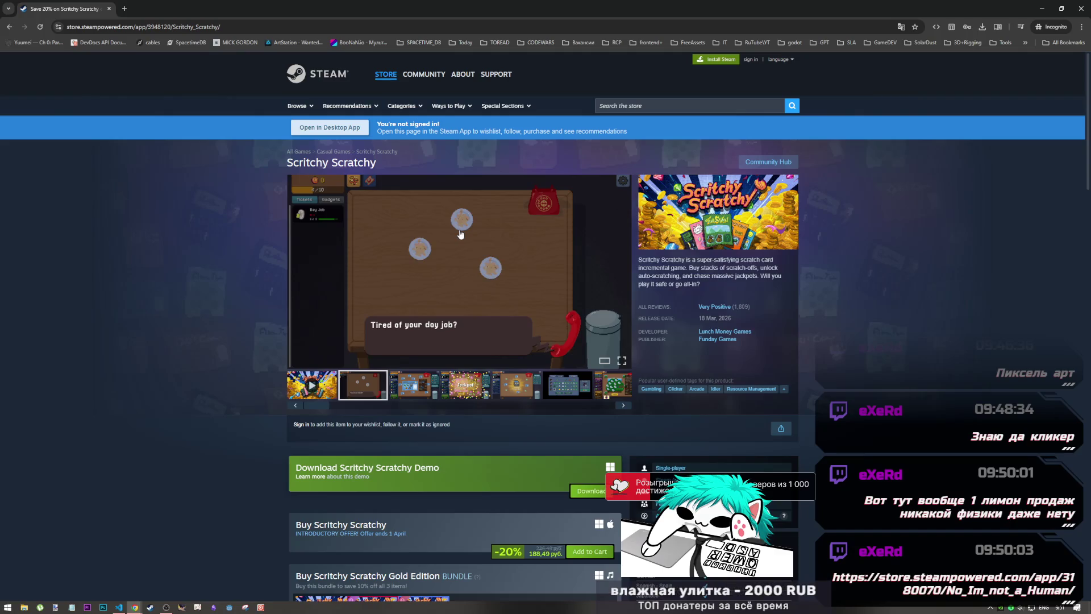
- Highlight the 18 Mar, 2026 release date and check the 1,809 reviews link
scroll(552, 295, "down", 4)
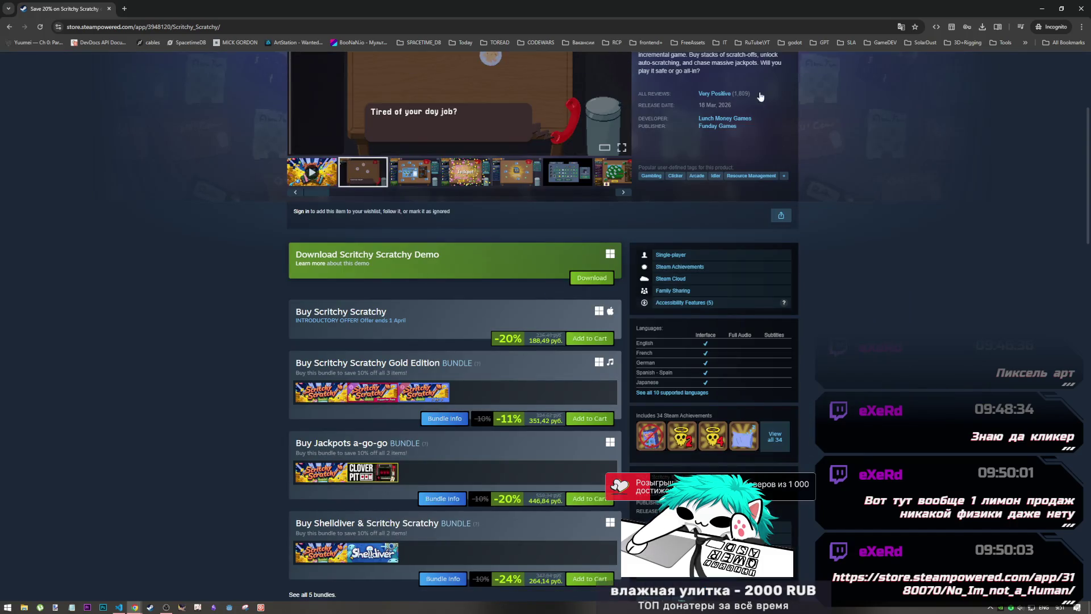
left_click_drag(732, 105, 707, 105)
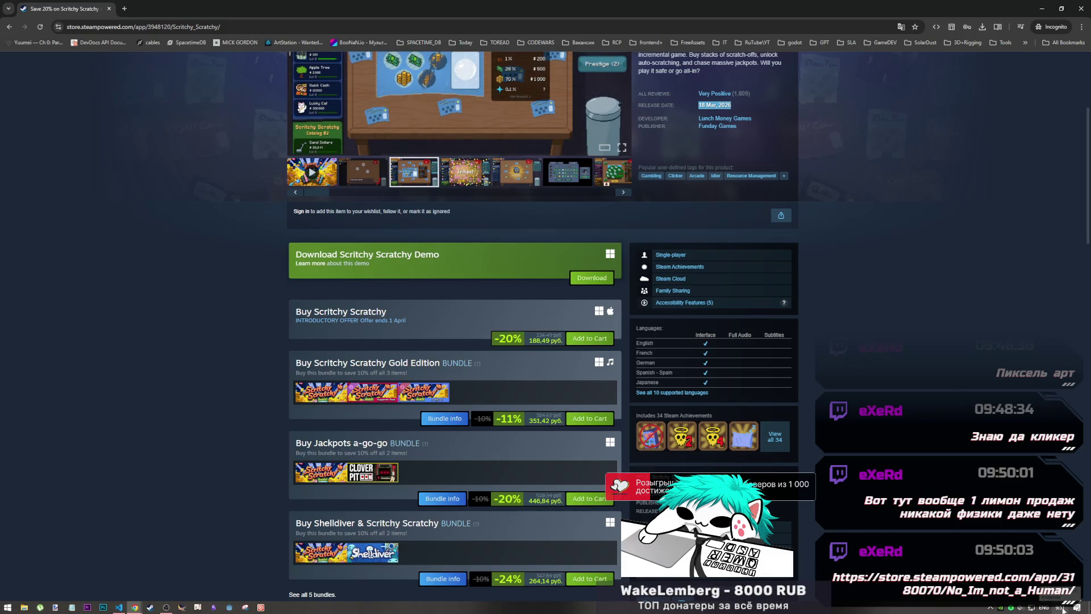
left_click(710, 105)
left_click_drag(702, 105, 743, 113)
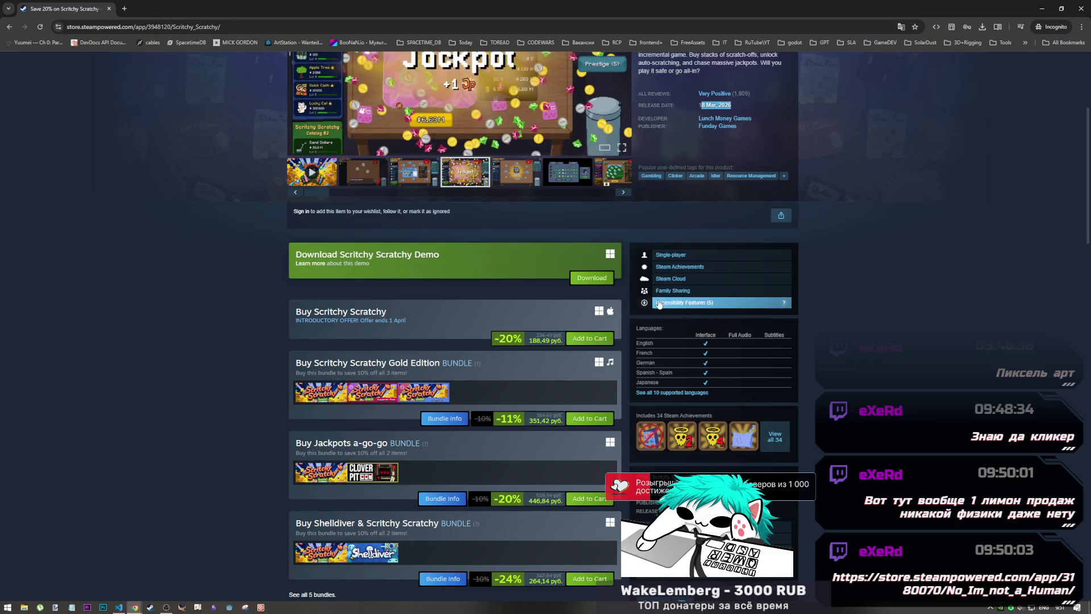
scroll(744, 274, "up", 3)
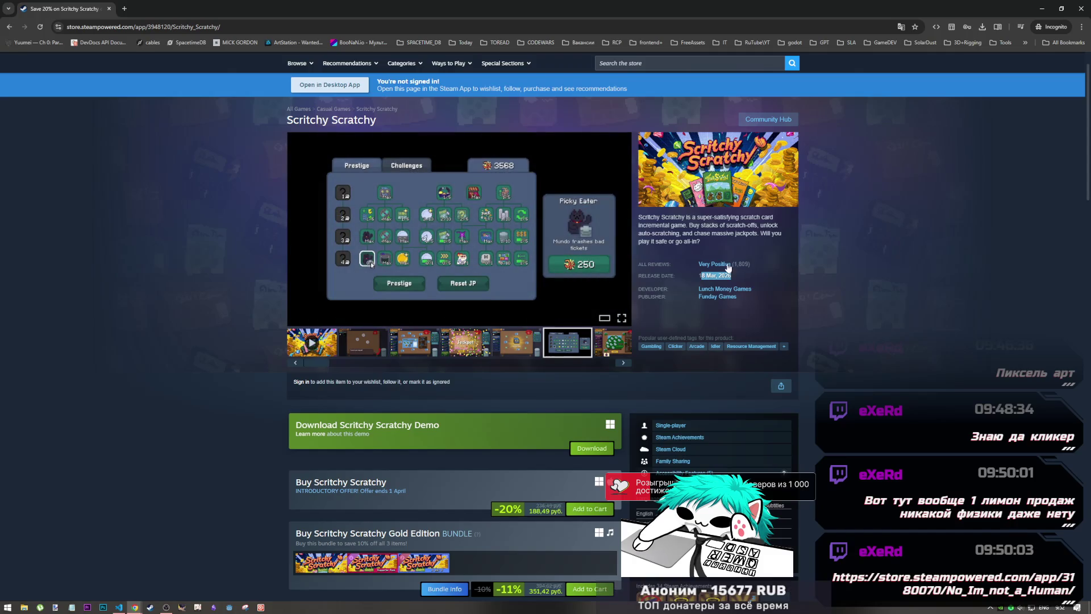
mouse_move(750, 268)
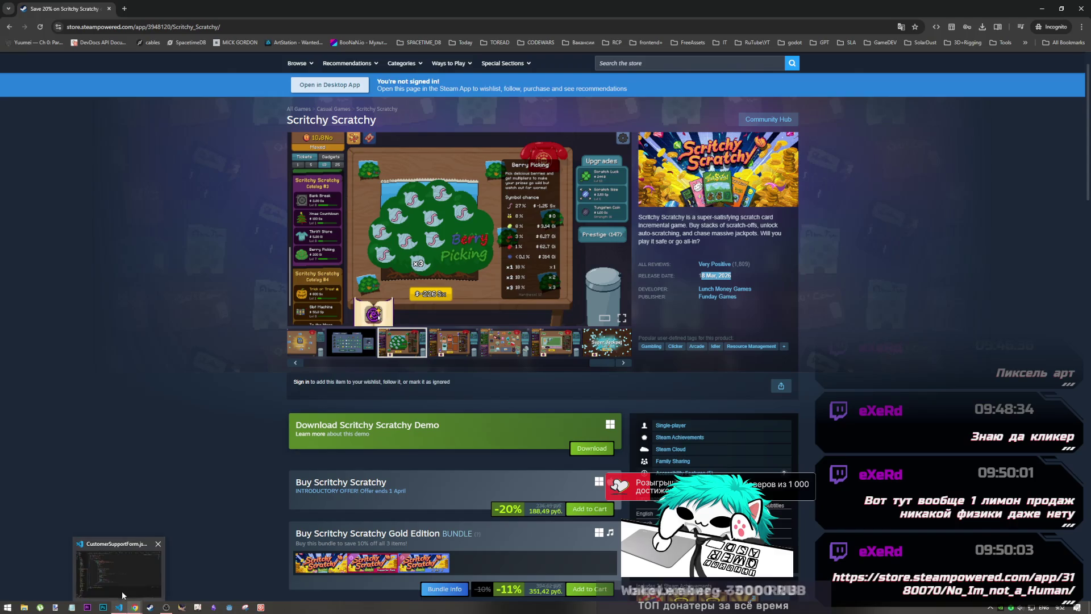
- Multiply the 1809 review count by the 188 price in the calculator extension, giving 340092
left_click(122, 595)
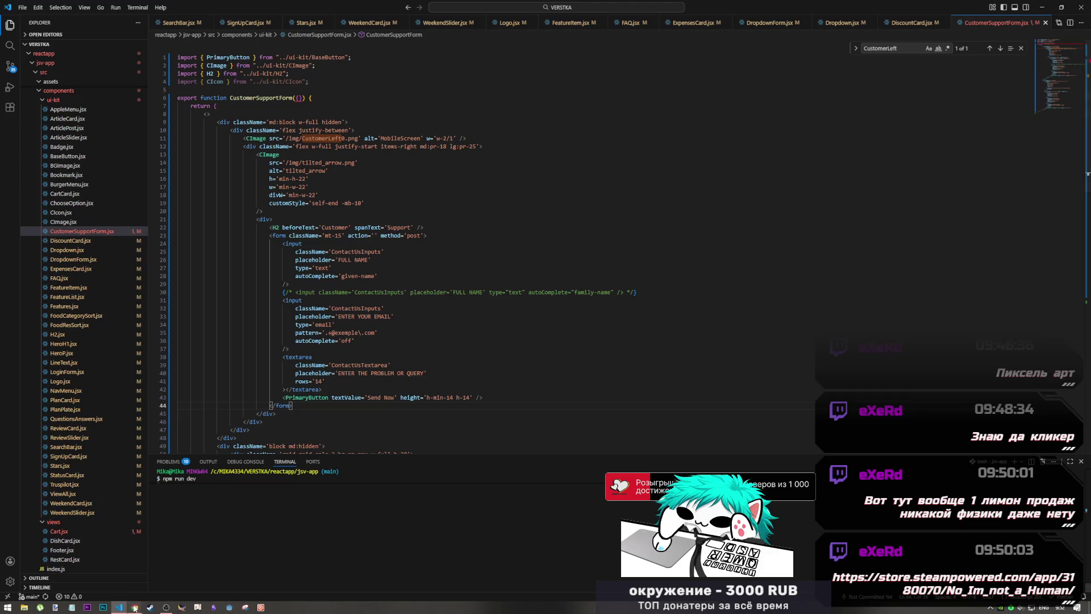
left_click(143, 589)
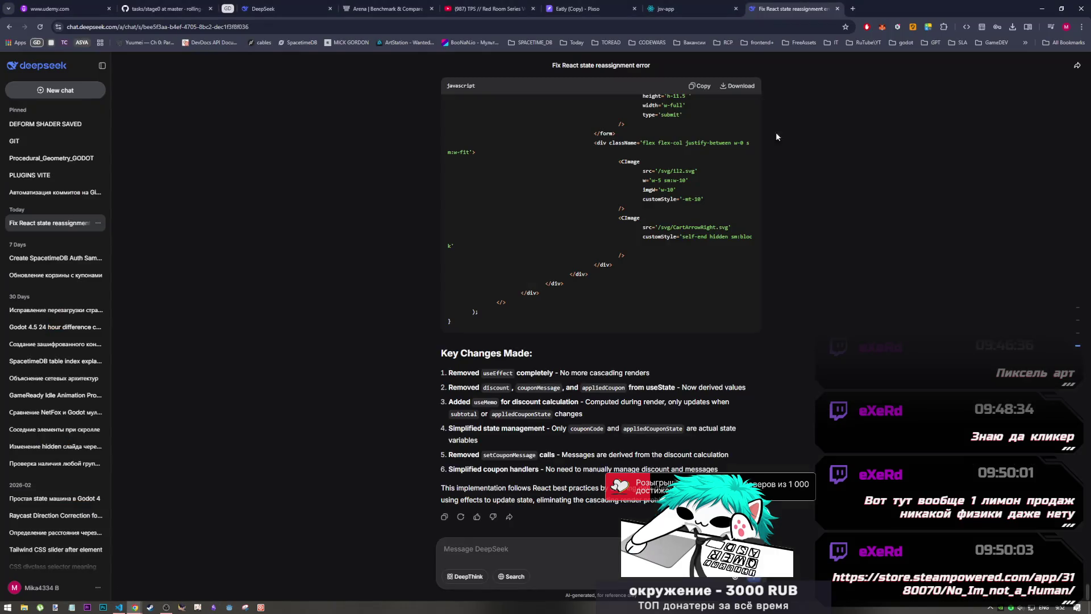
left_click(928, 27)
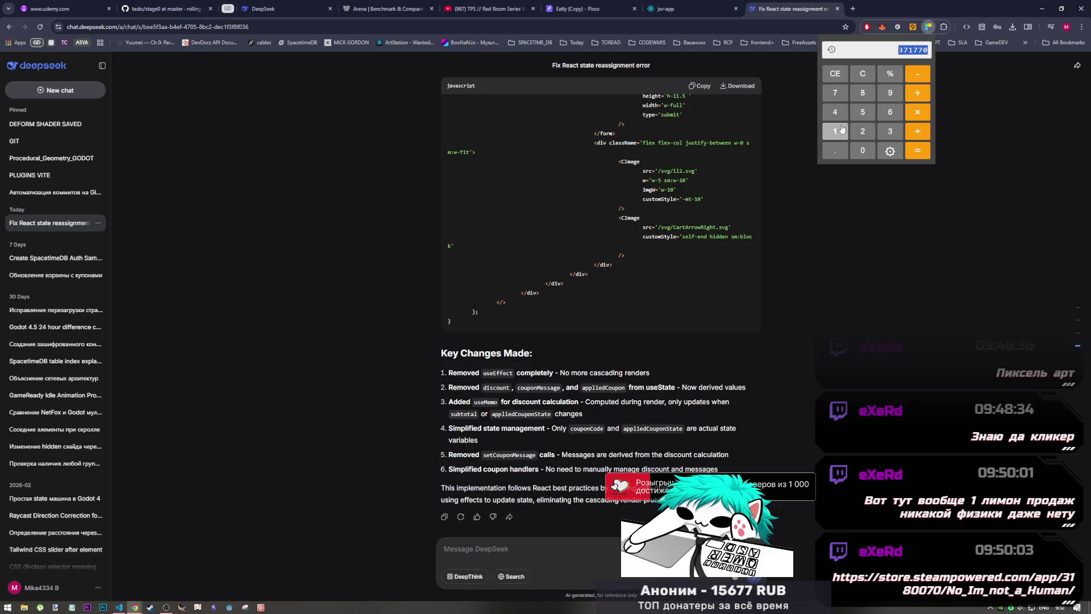
left_click(842, 129)
left_click(863, 73)
left_click(835, 131)
left_click(862, 93)
left_click(862, 150)
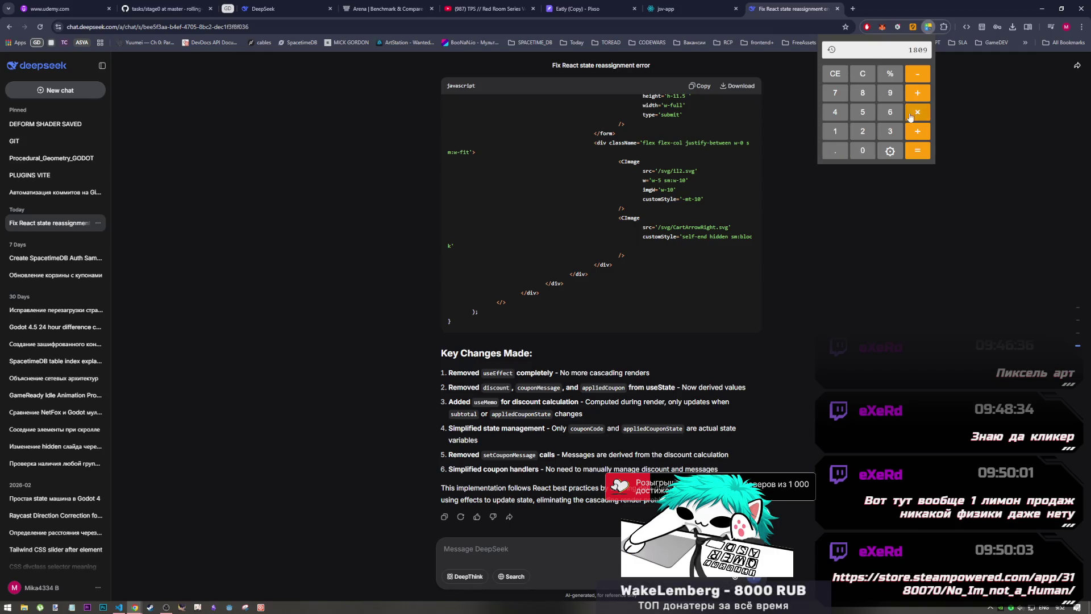
left_click(917, 112)
left_click(835, 131)
double_click(861, 93)
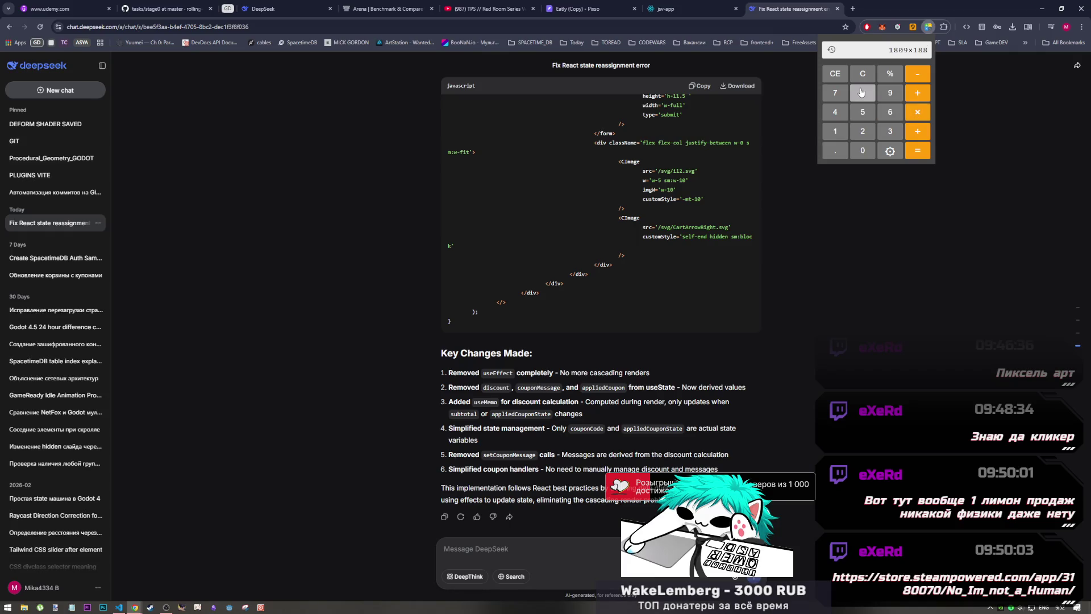
left_click(917, 151)
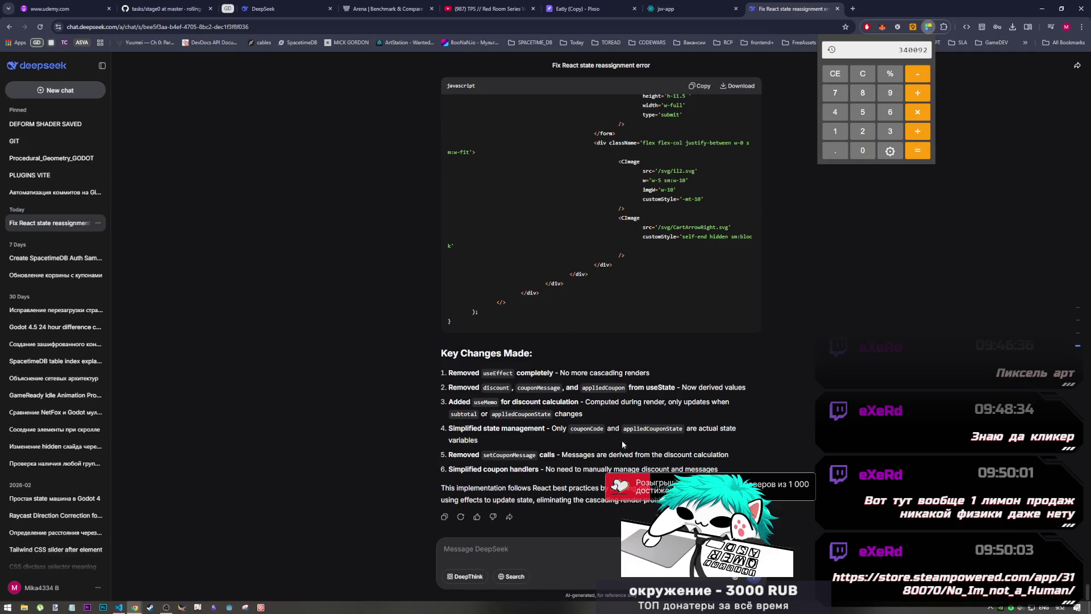
- Return to the Scritchy Scratchy store page and deselect the release date text
left_click(119, 607)
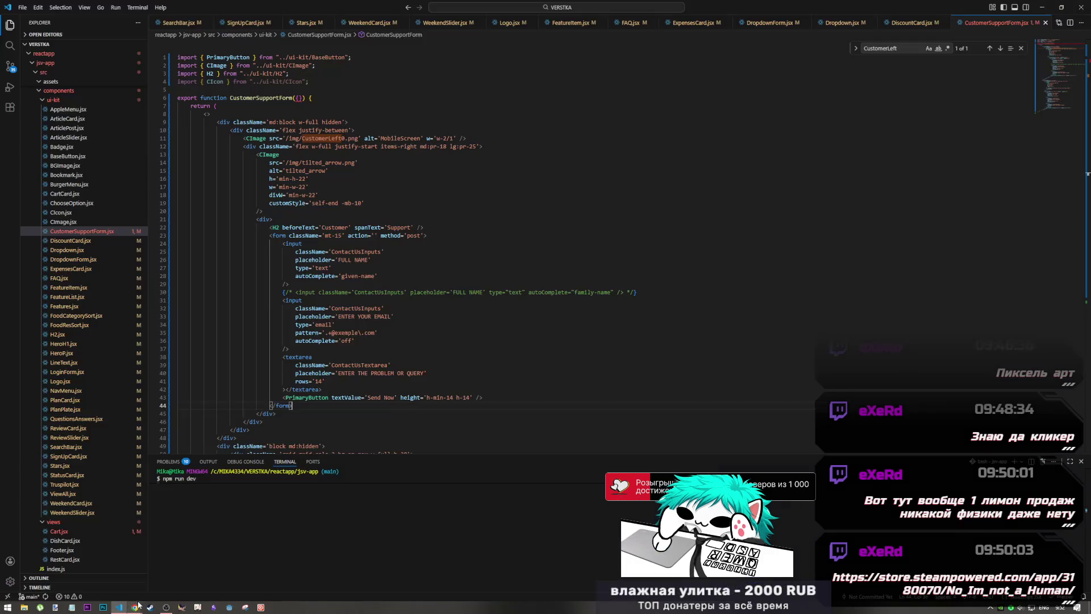
mouse_move(134, 603)
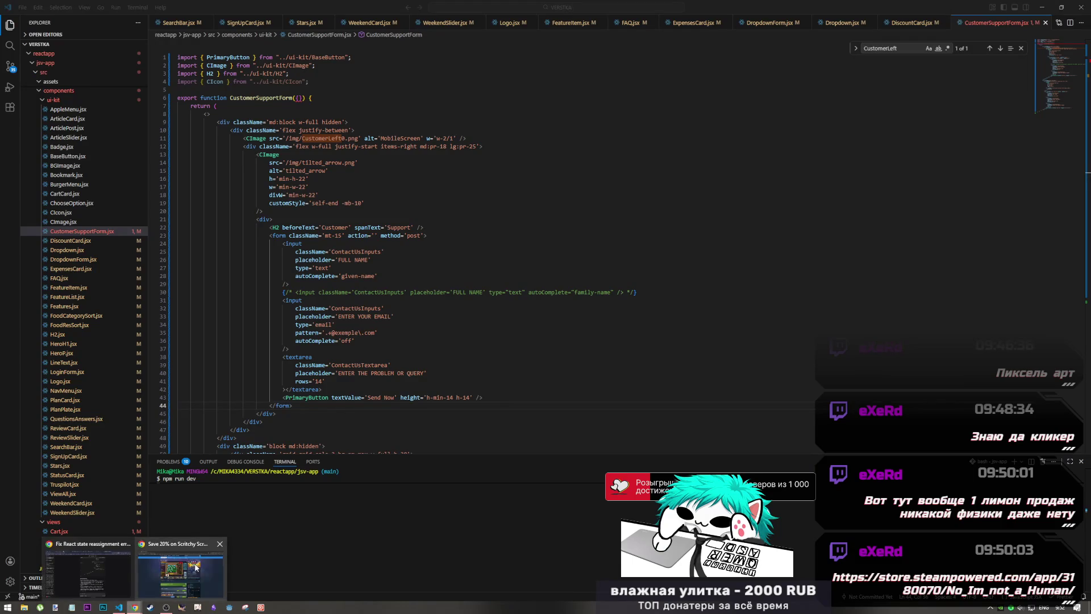
left_click(179, 568)
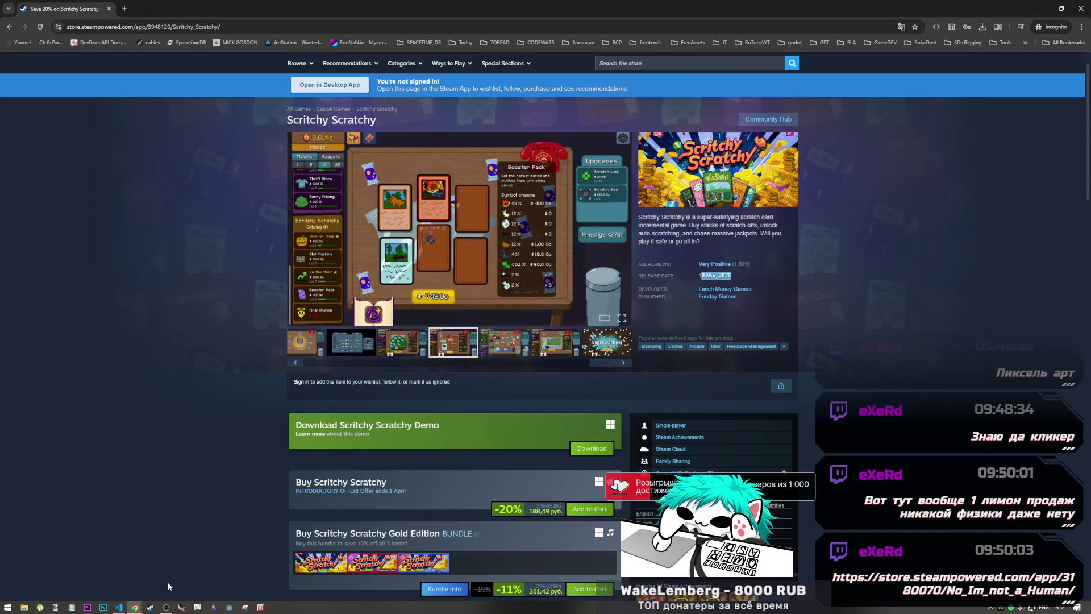
left_click(167, 606)
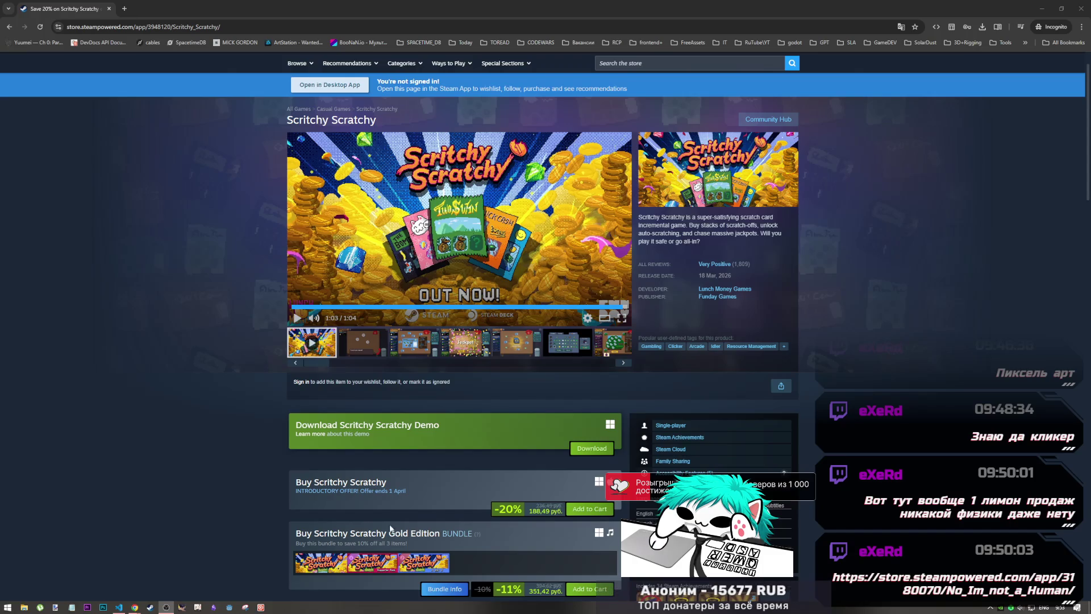
- Let the Scritchy Scratchy trailer finish, then start a new Steam store search
mouse_move(135, 607)
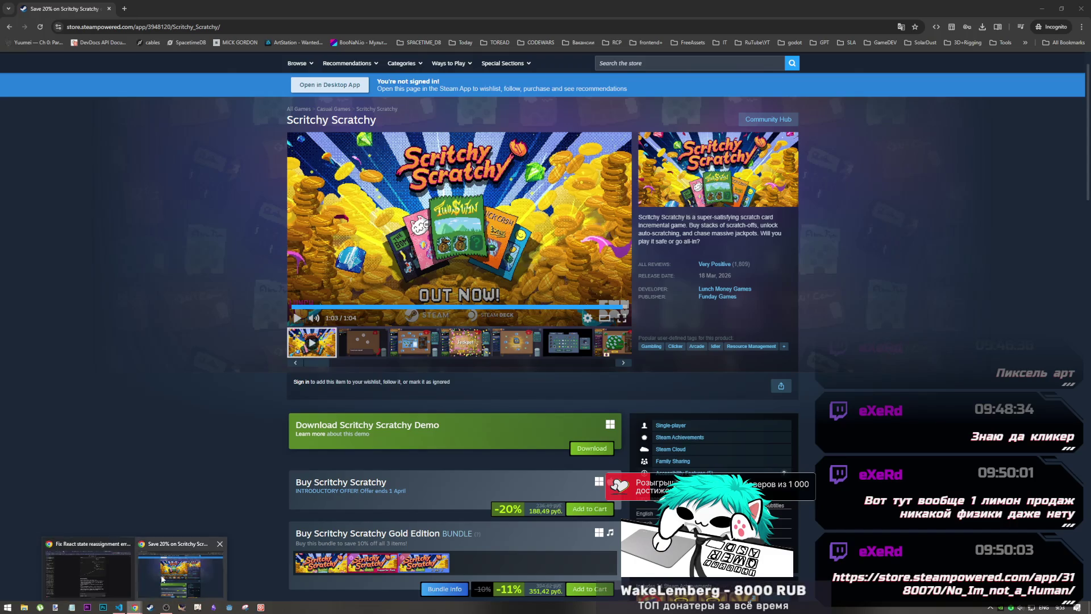
left_click(653, 67)
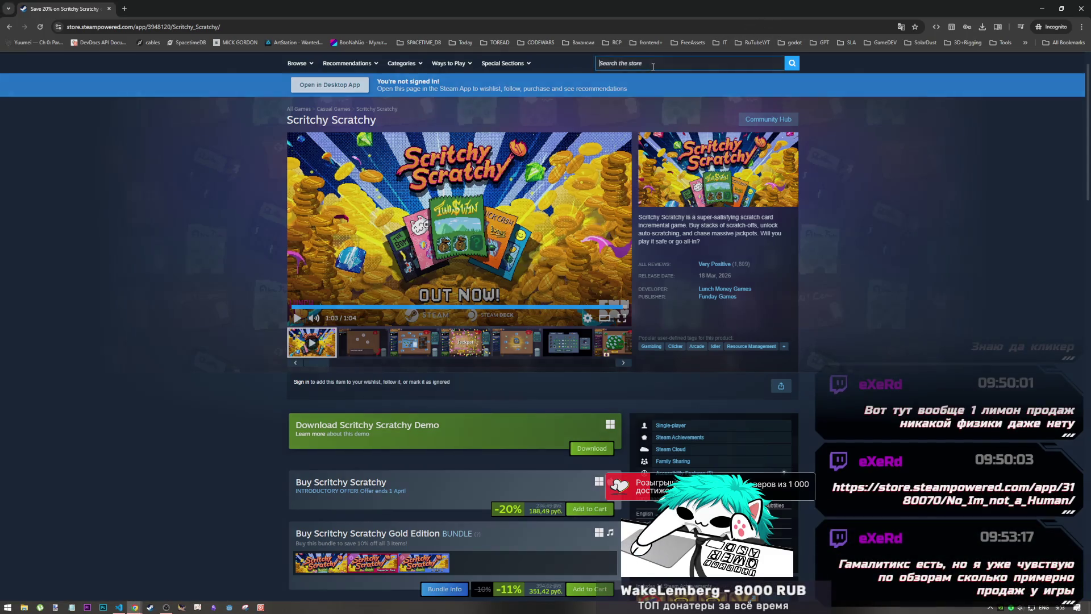
- Load the No, I'm not a Human store page from its pasted link in the address bar
key("ctrl+v")
left_click(264, 27)
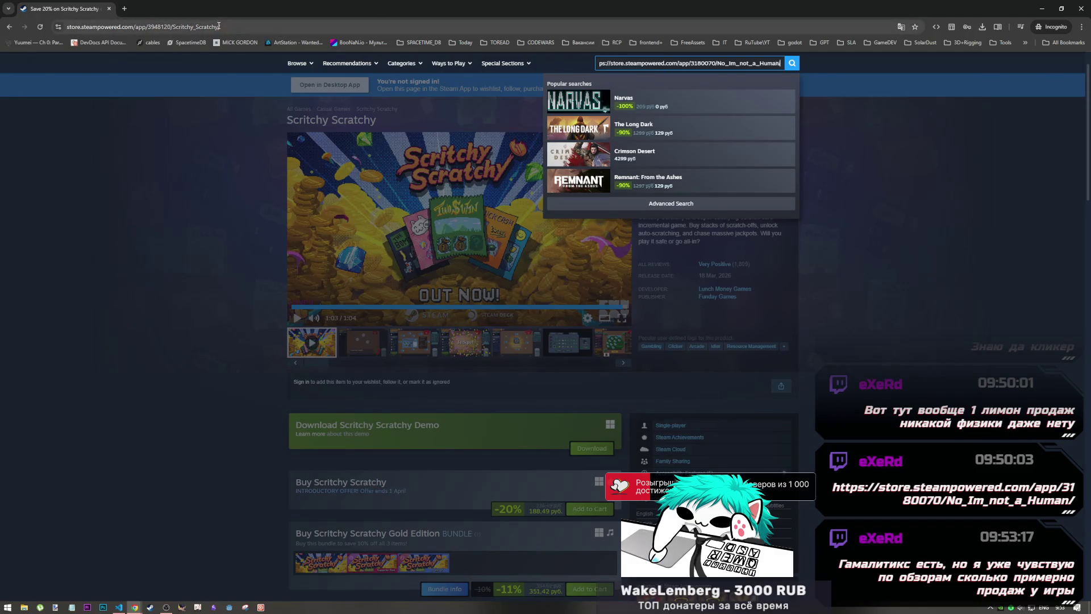
key("ctrl+v")
key("Return")
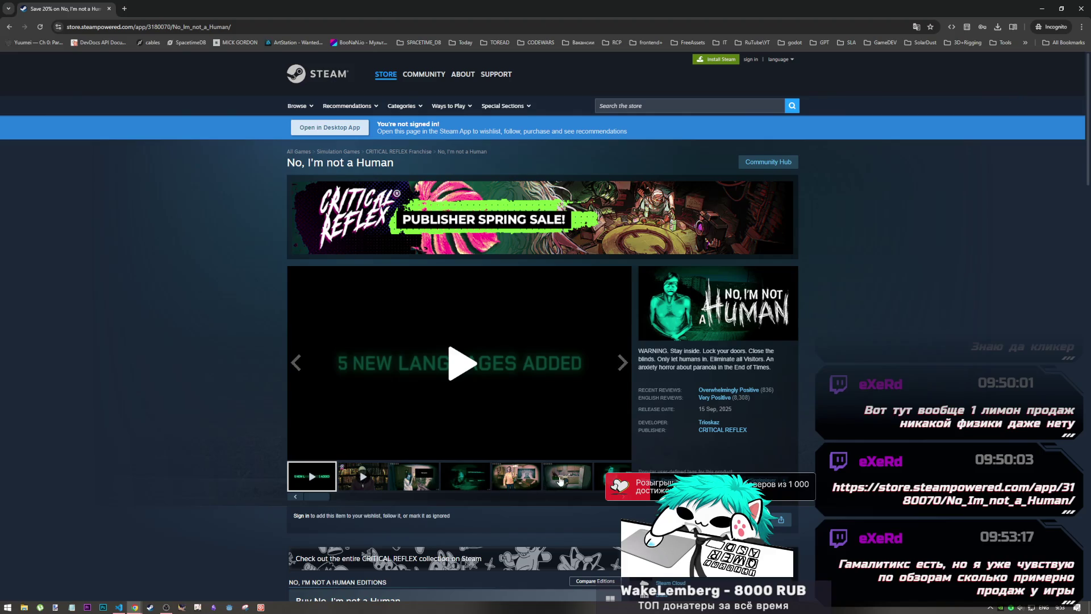
- Browse the kitchen, hands, dark green and 'Take my soul.' screenshots, then load the release trailer
left_click(561, 480)
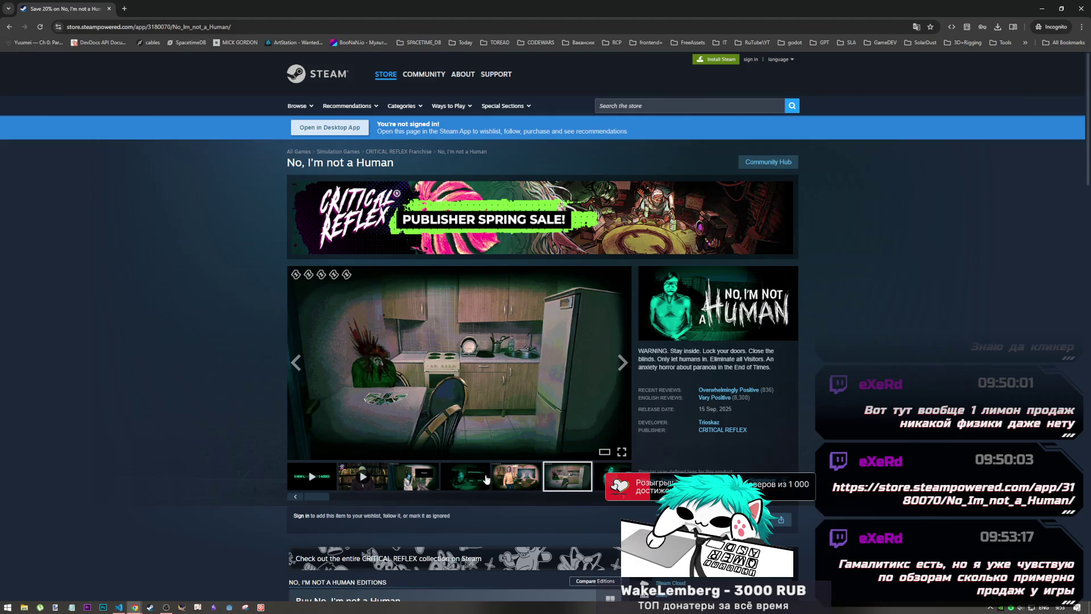
left_click(518, 484)
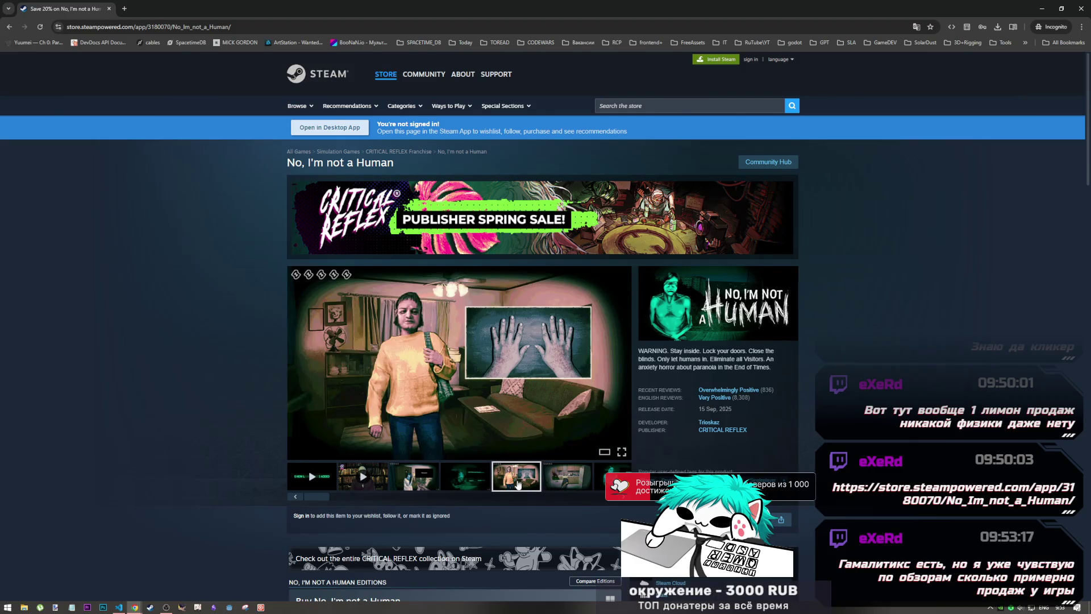
left_click(479, 483)
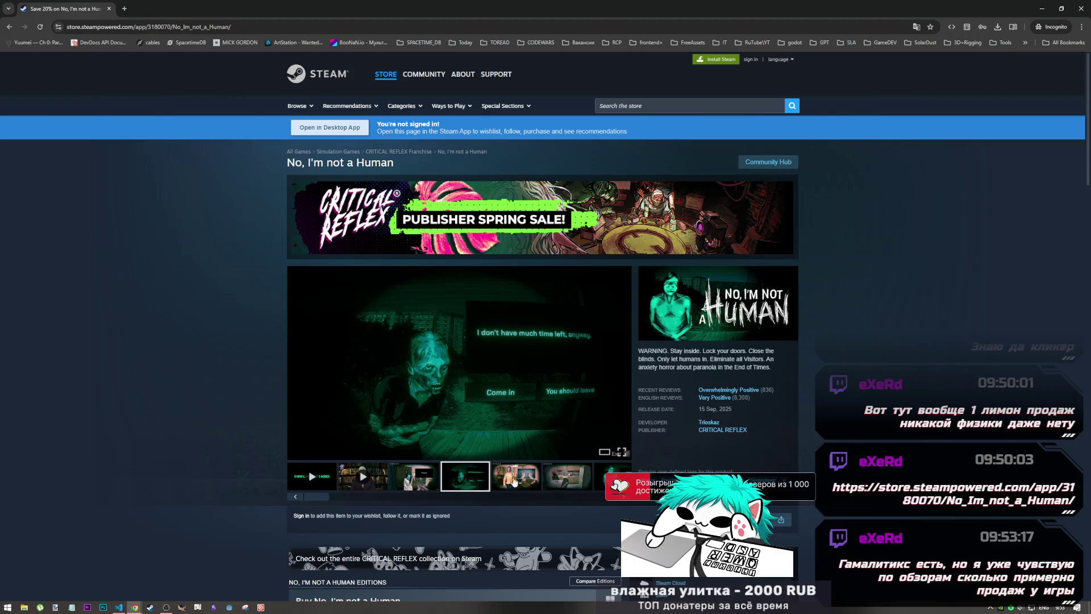
left_click(578, 484)
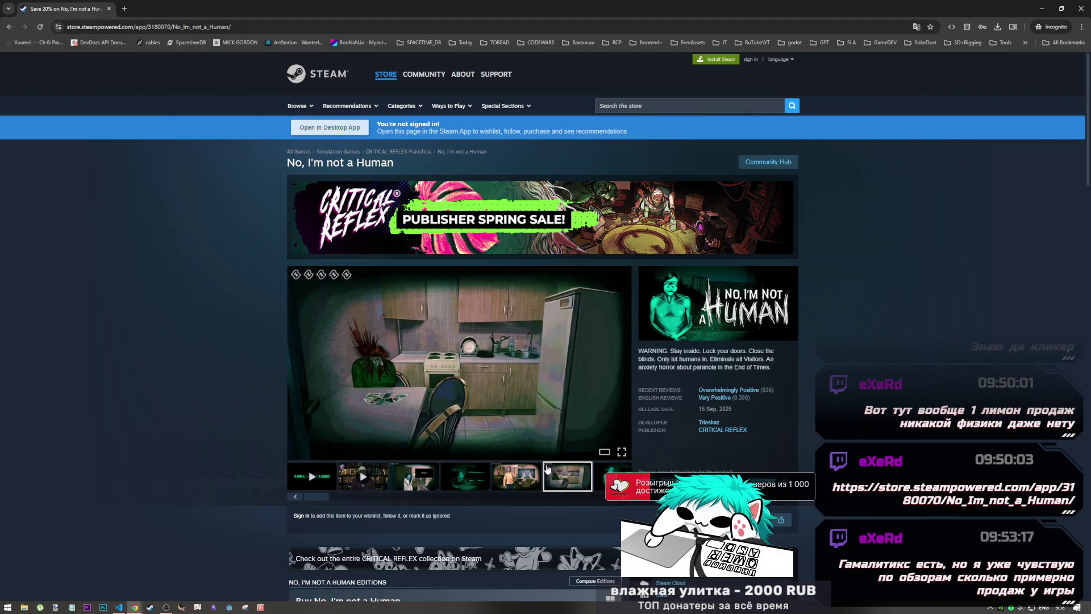
left_click(405, 483)
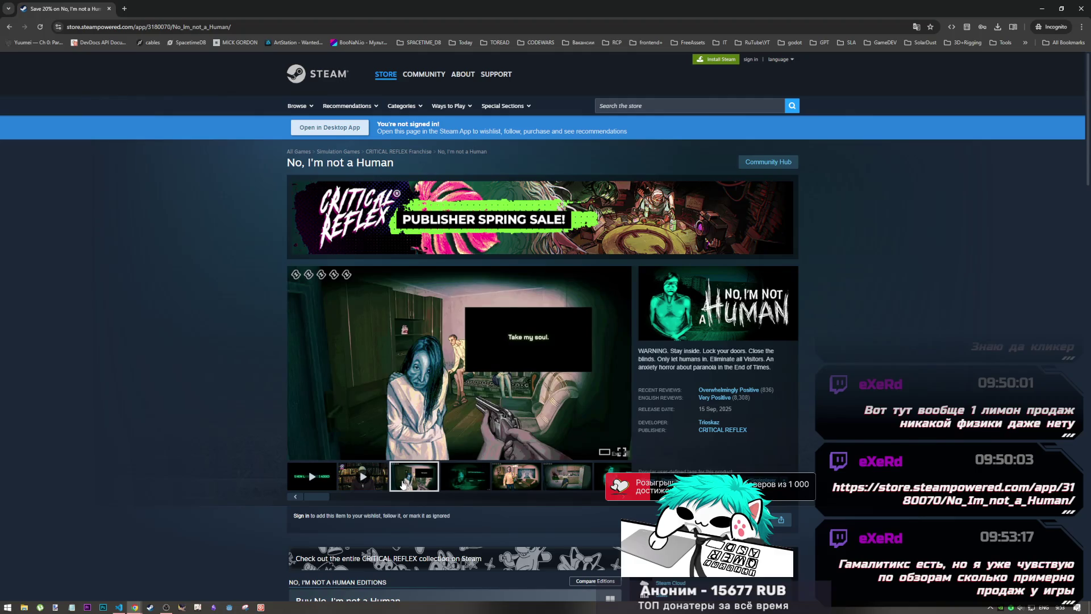
left_click(364, 485)
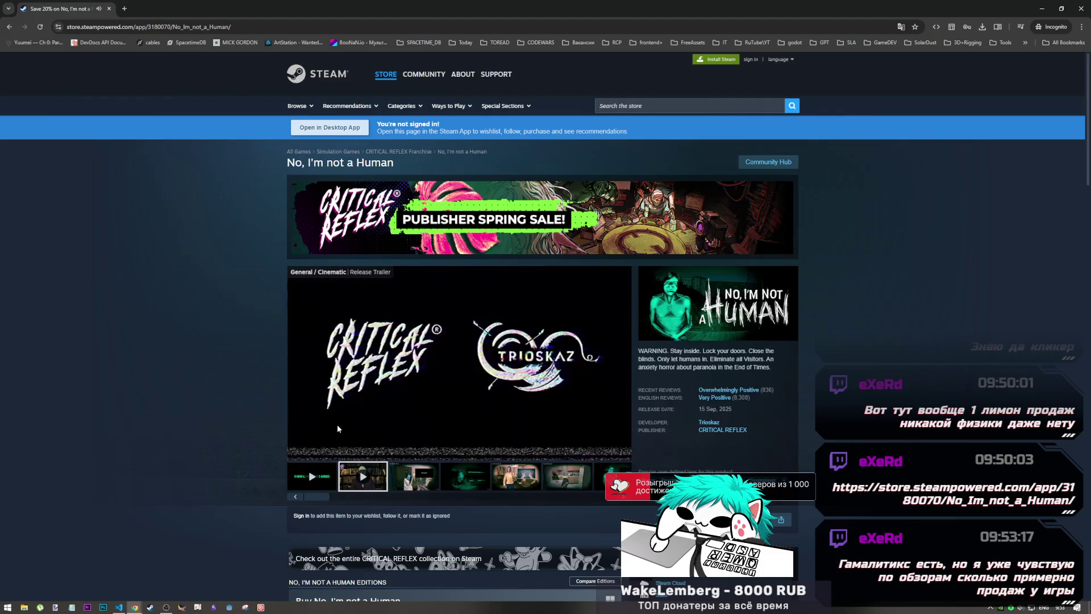
- Play the release trailer, pause at 0:07, then seek to 0:22, 0:27, 0:39 and back to 0:34
mouse_move(362, 407)
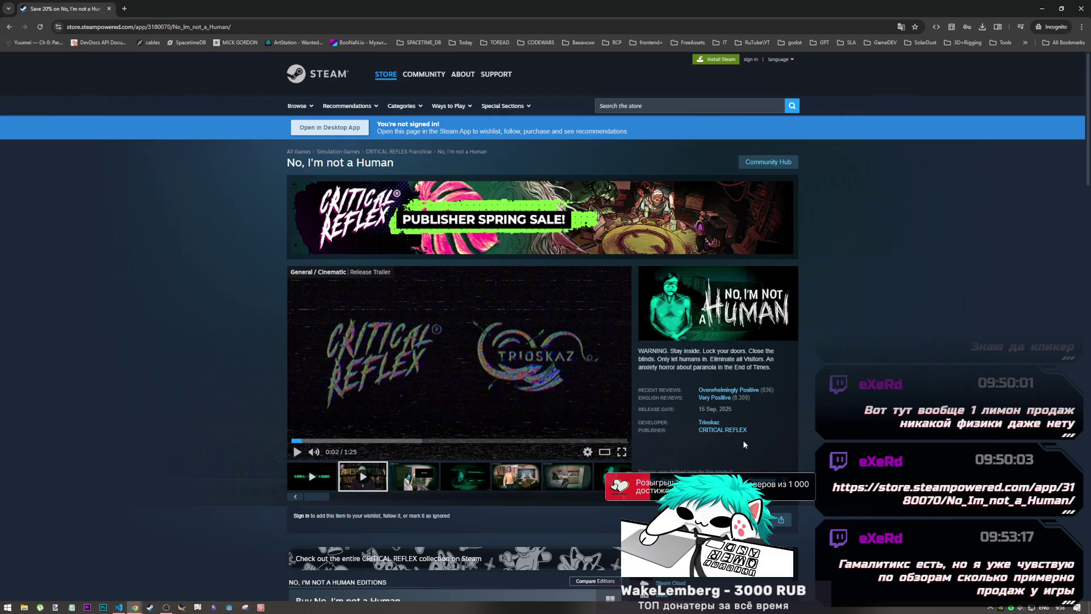
left_click(517, 381)
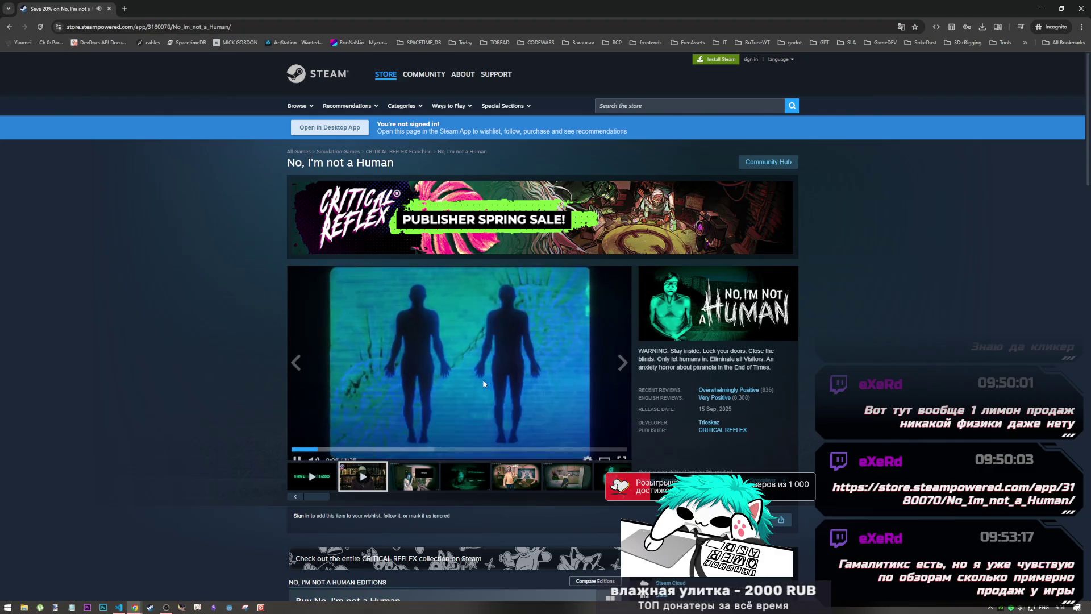
left_click(483, 379)
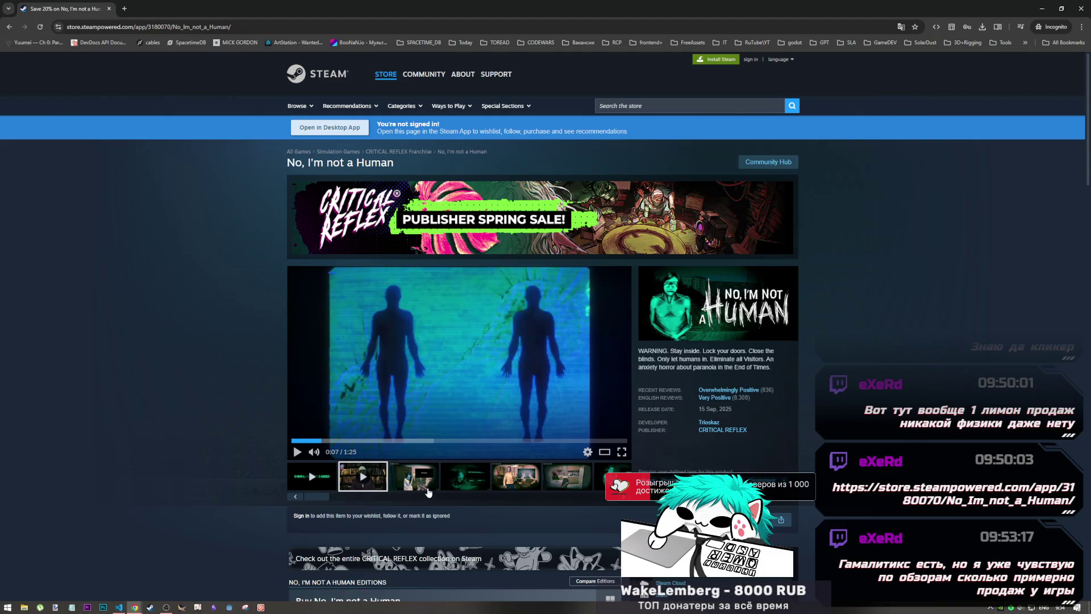
left_click(378, 440)
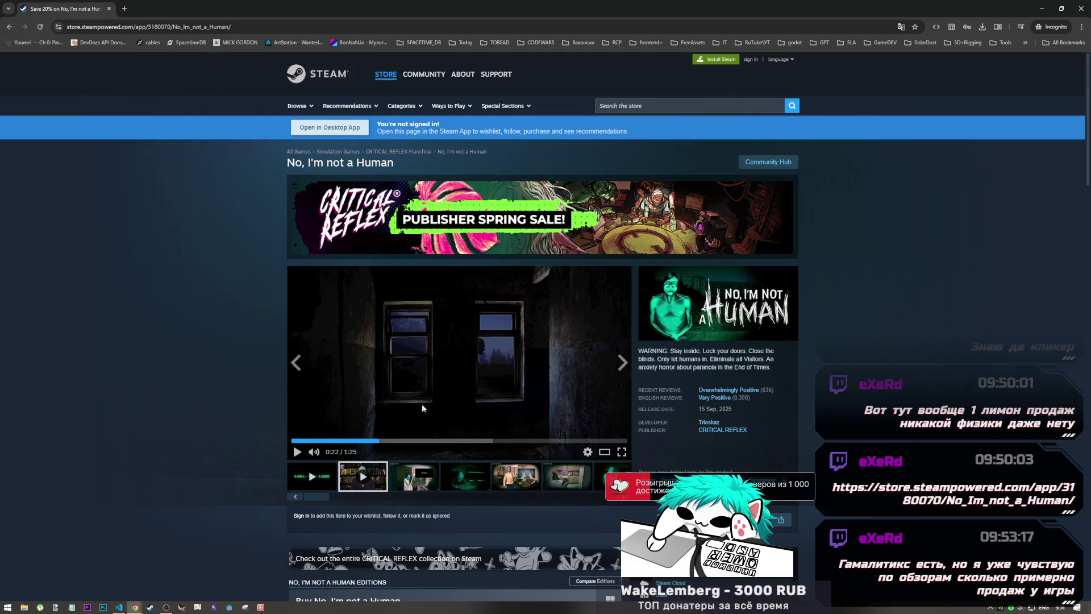
left_click(399, 442)
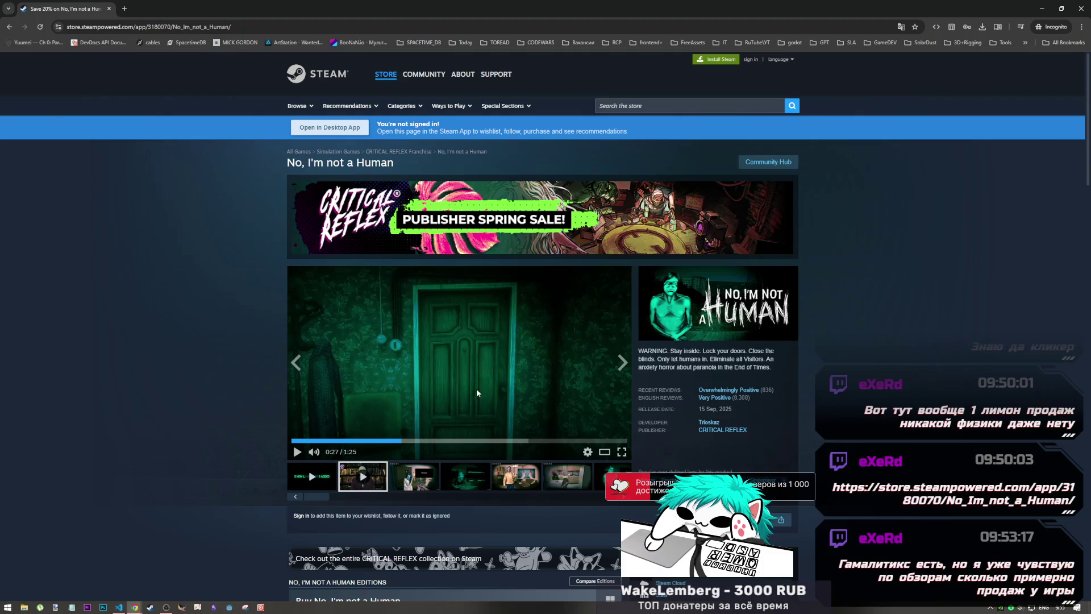
left_click(446, 440)
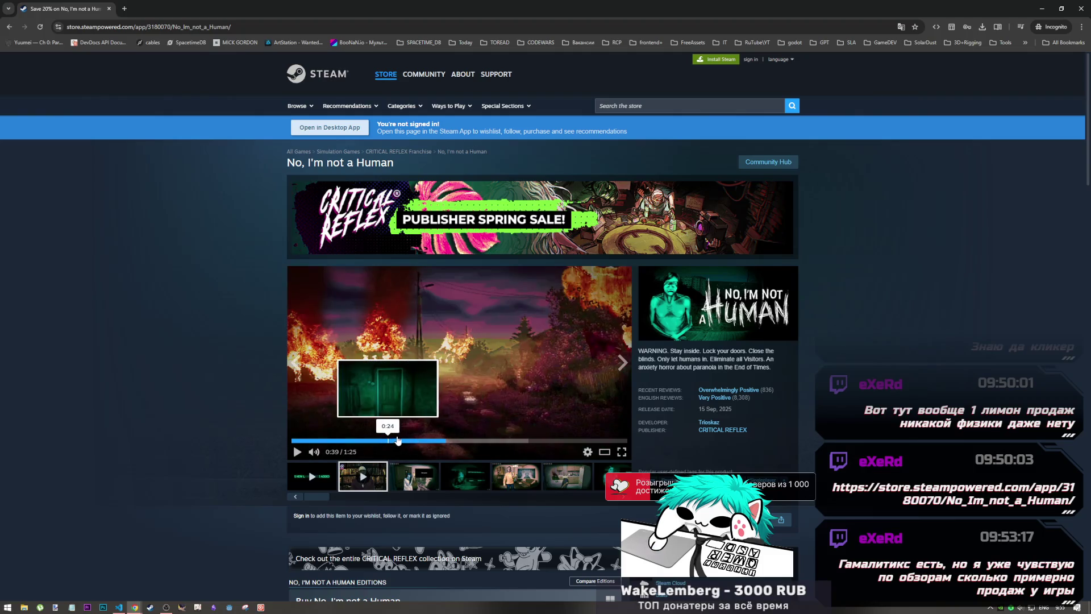
left_click(423, 441)
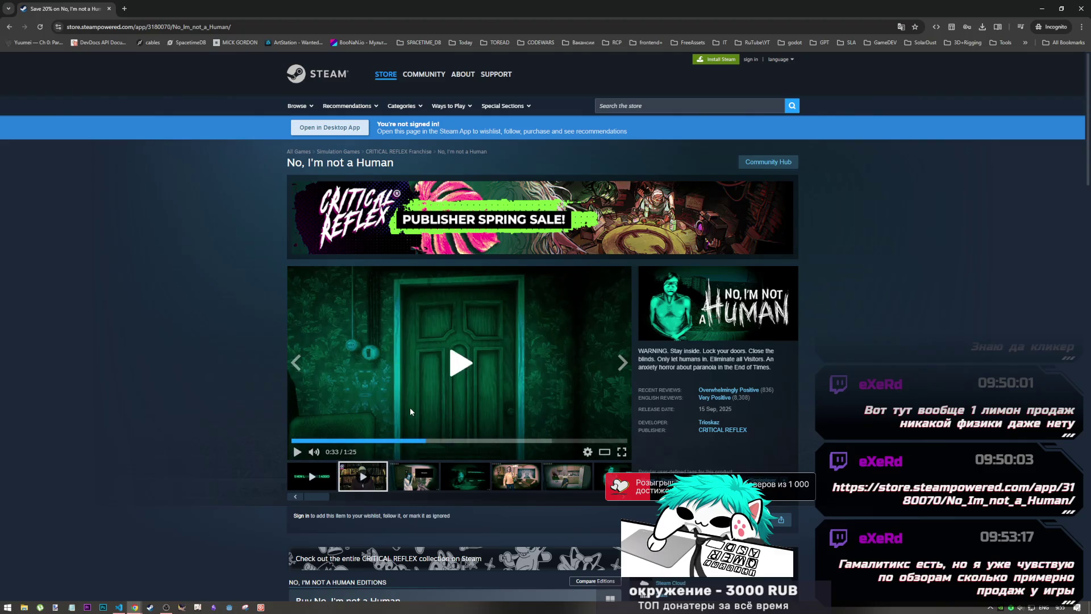
- Play the trailer through 0:50–0:57, pausing and stepping back to 0:56
key("space")
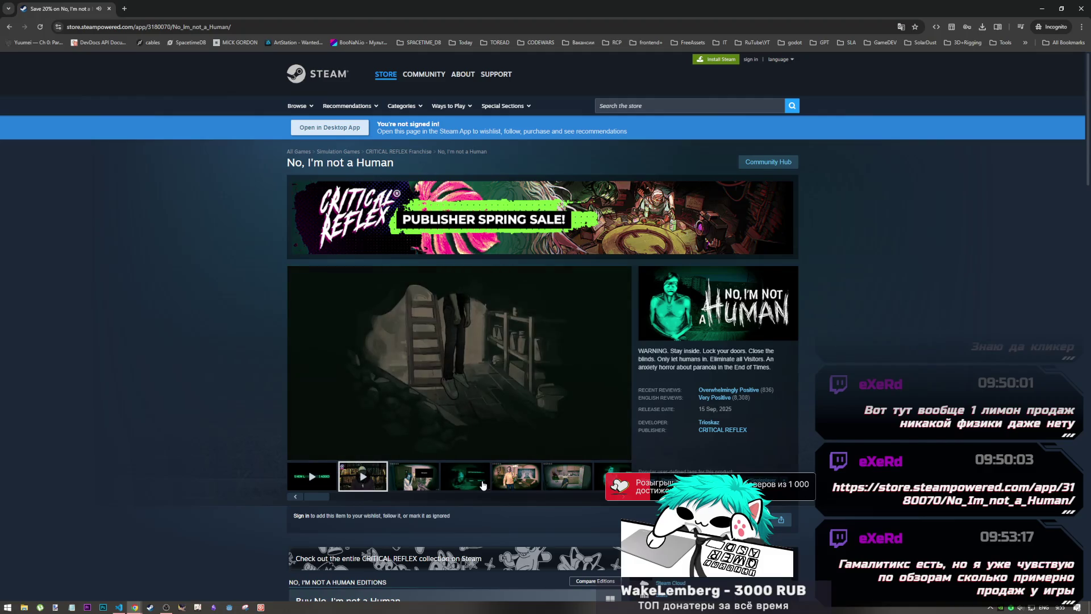
left_click(441, 373)
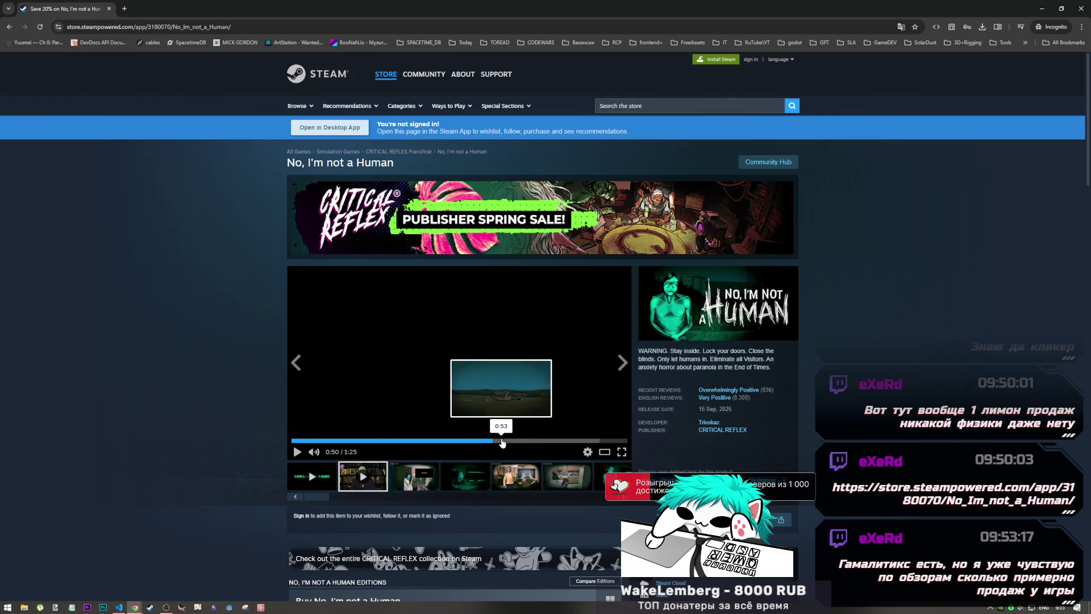
left_click(471, 421)
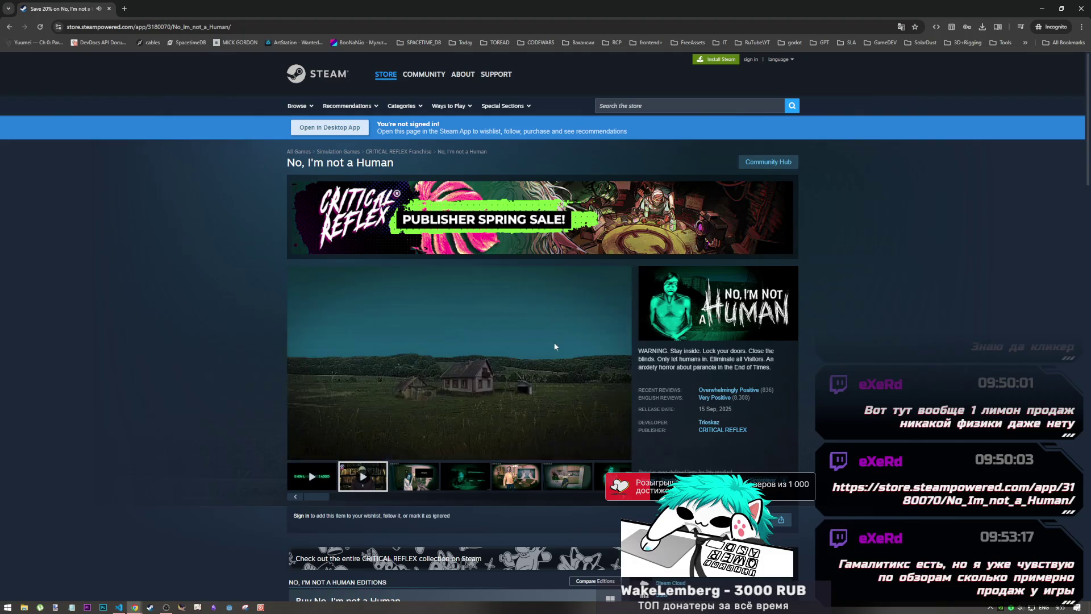
left_click(549, 422)
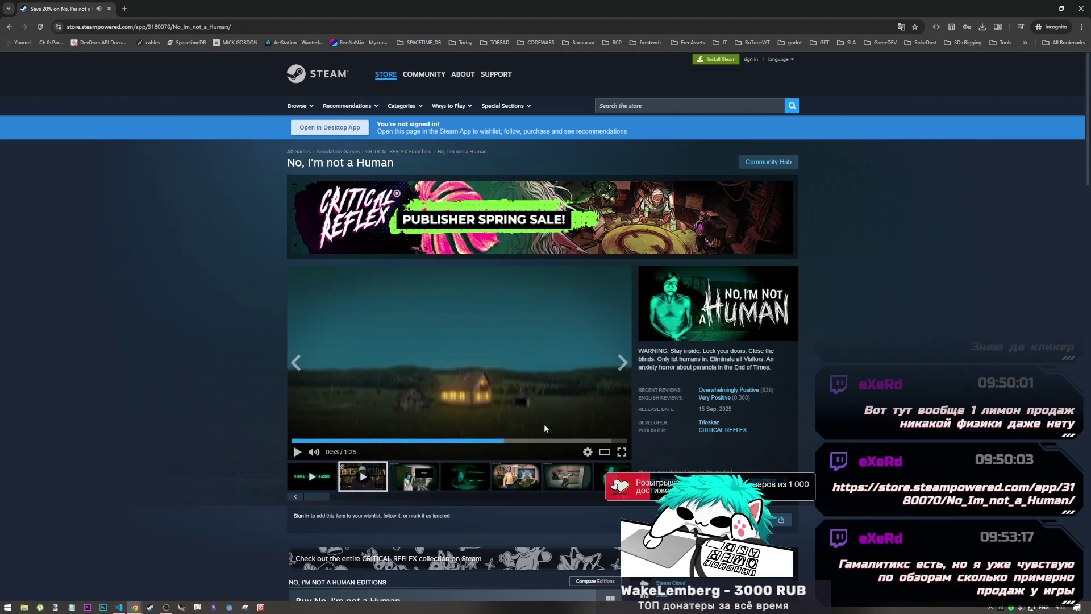
left_click(499, 446)
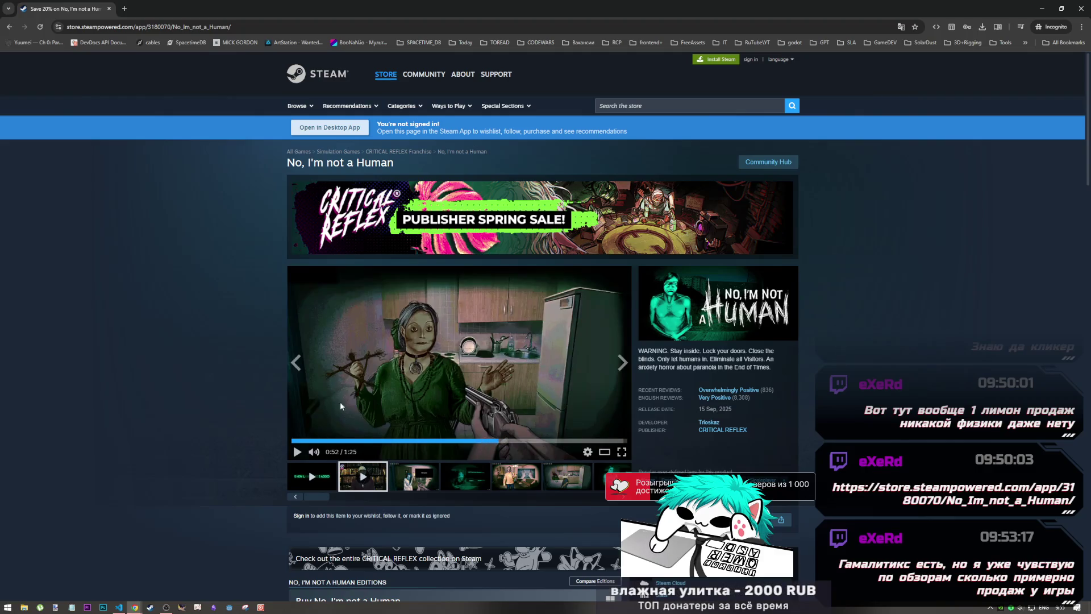
left_click(494, 441)
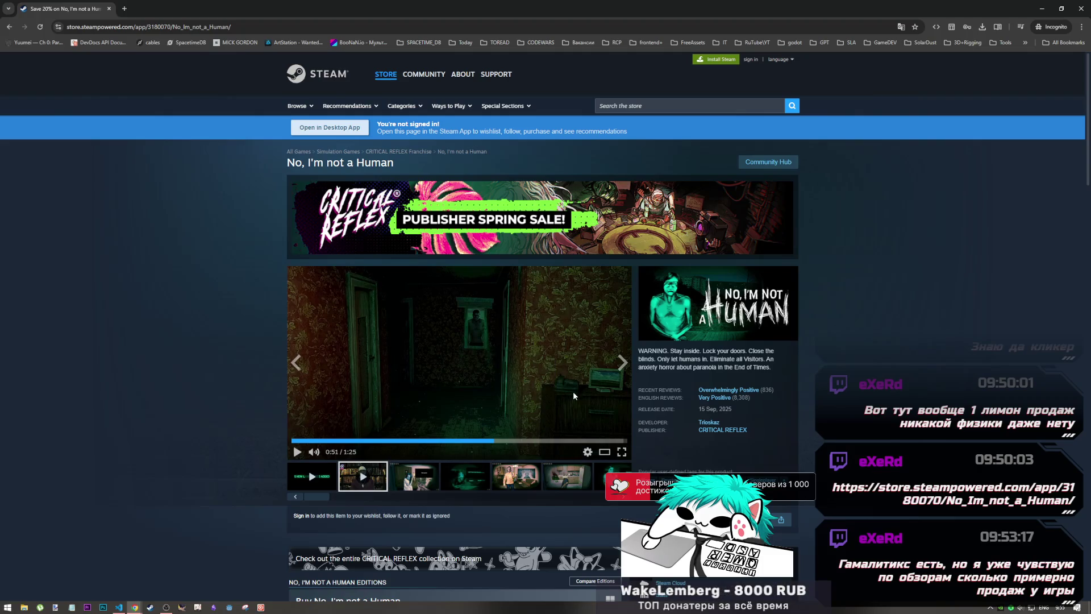
left_click(463, 407)
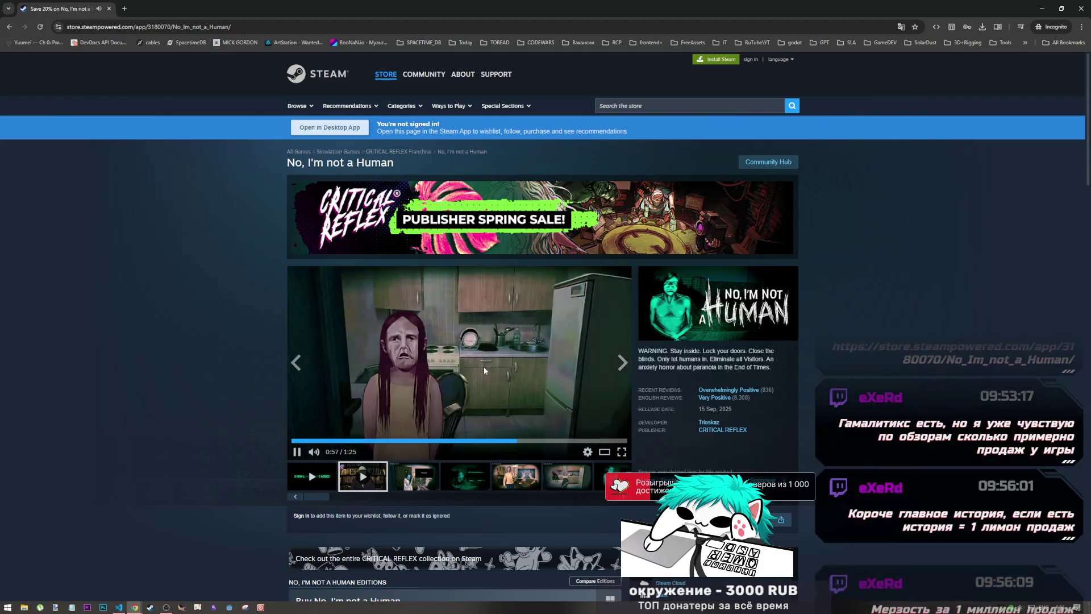
left_click(483, 378)
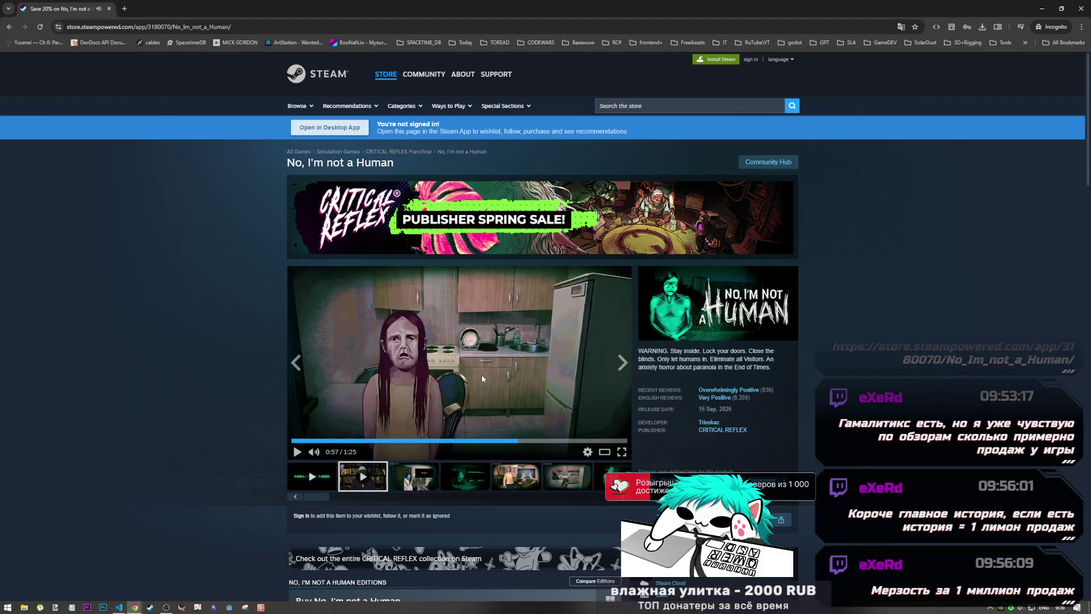
left_click(513, 441)
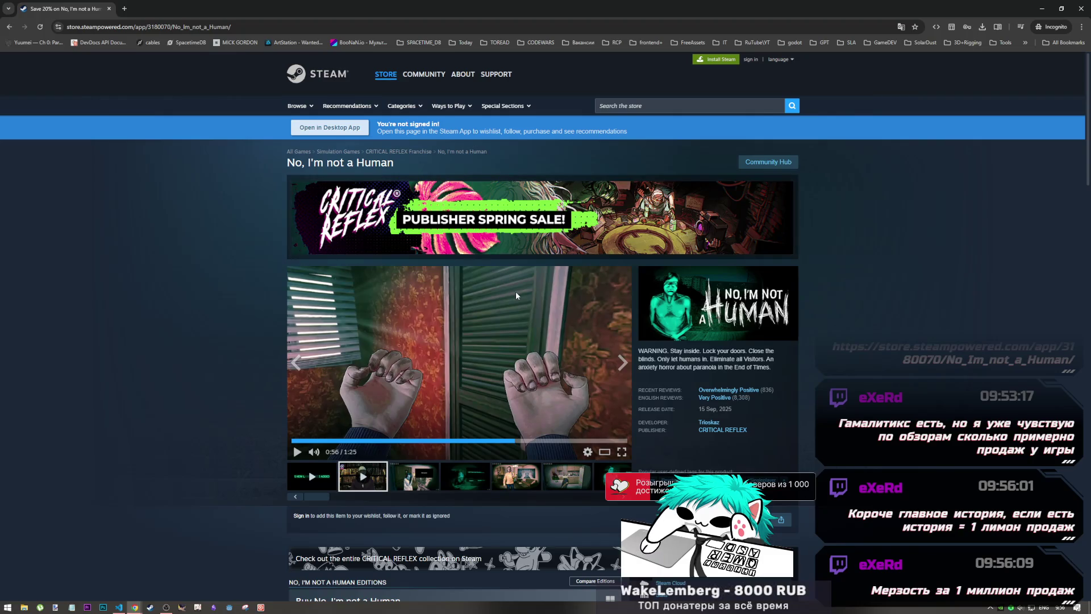
- Dismiss the page context menu, resume the trailer, and switch to another window and back
right_click(457, 494)
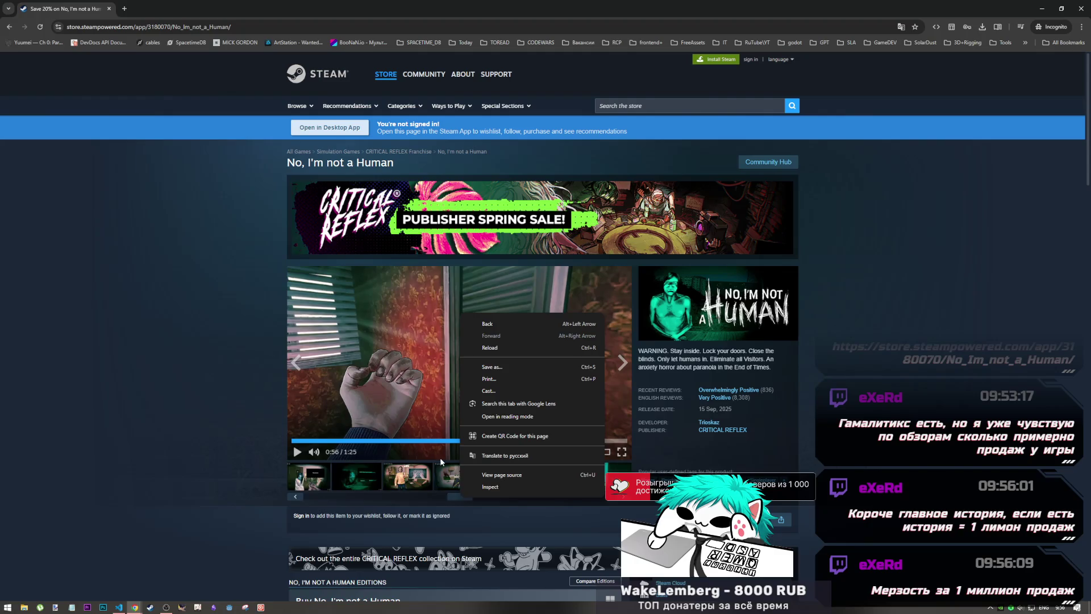
left_click(849, 392)
left_click(474, 378)
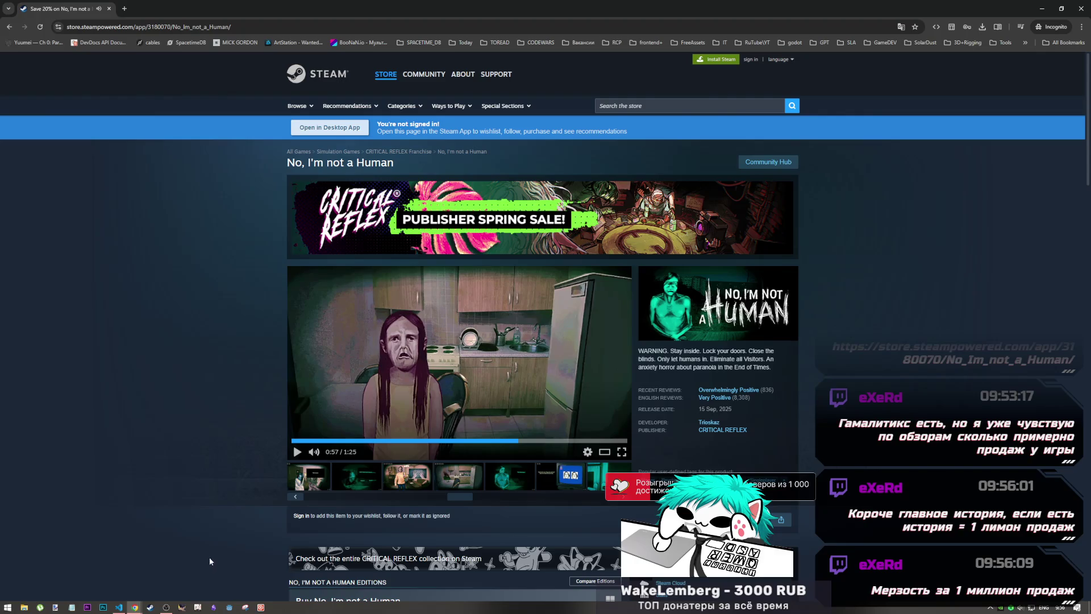
left_click(168, 590)
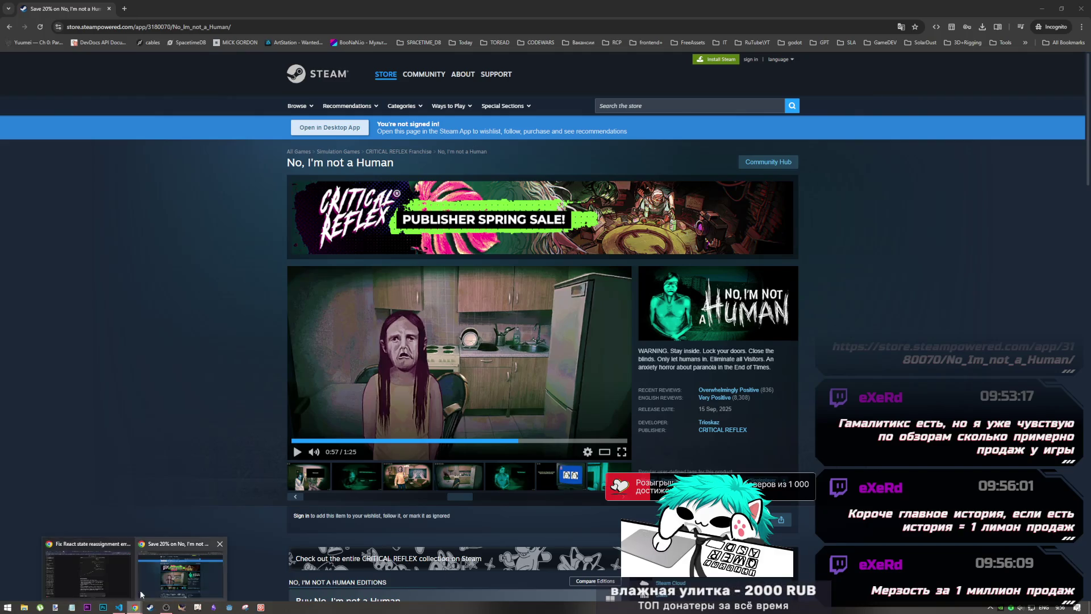
left_click(133, 607)
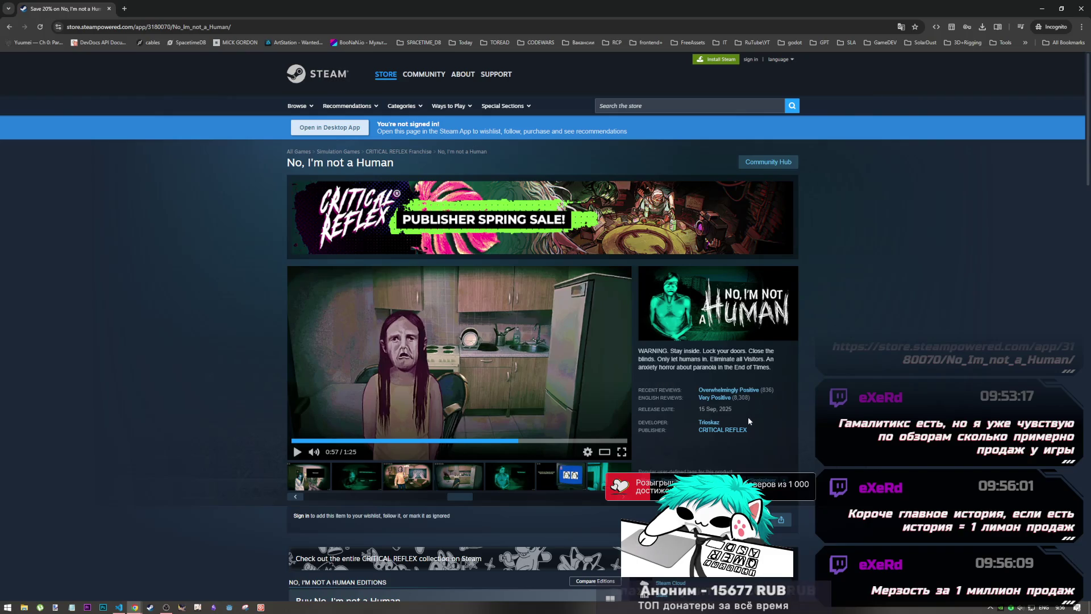
scroll(707, 434, "down", 3)
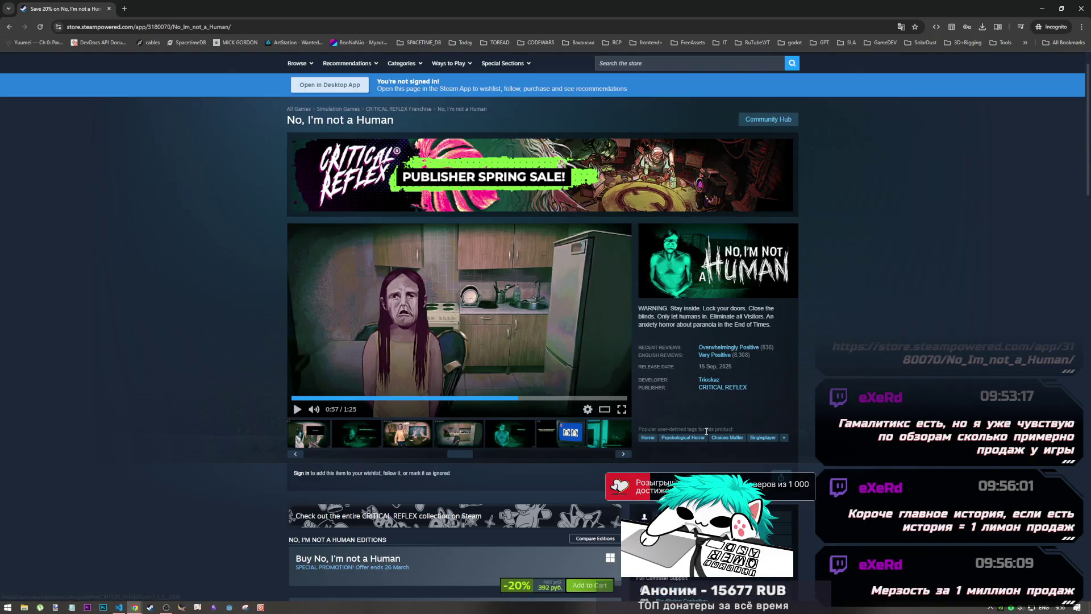
scroll(743, 326, "up", 2)
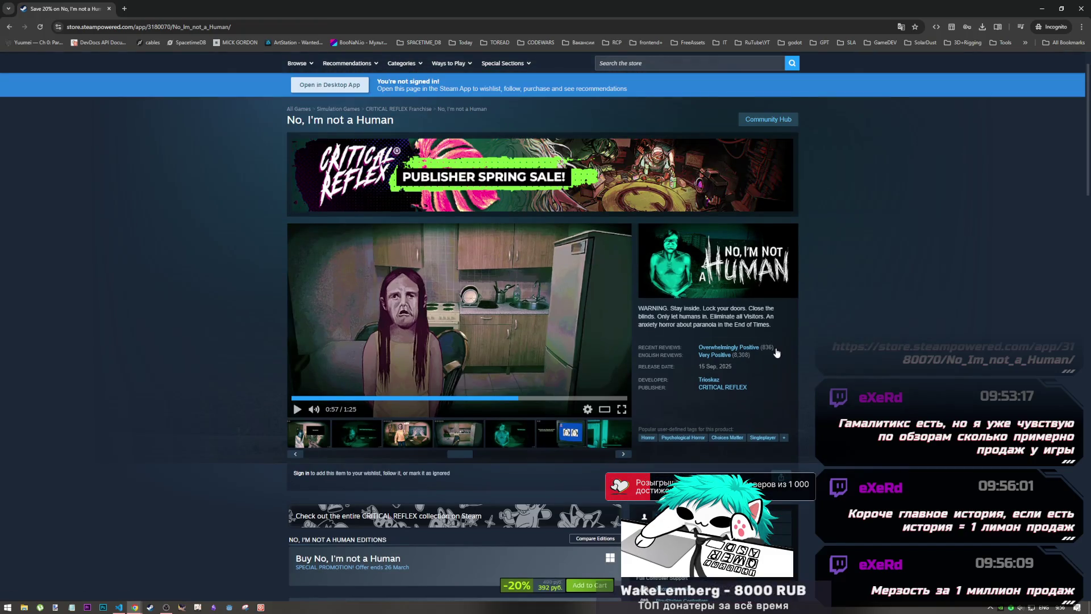
mouse_move(748, 351)
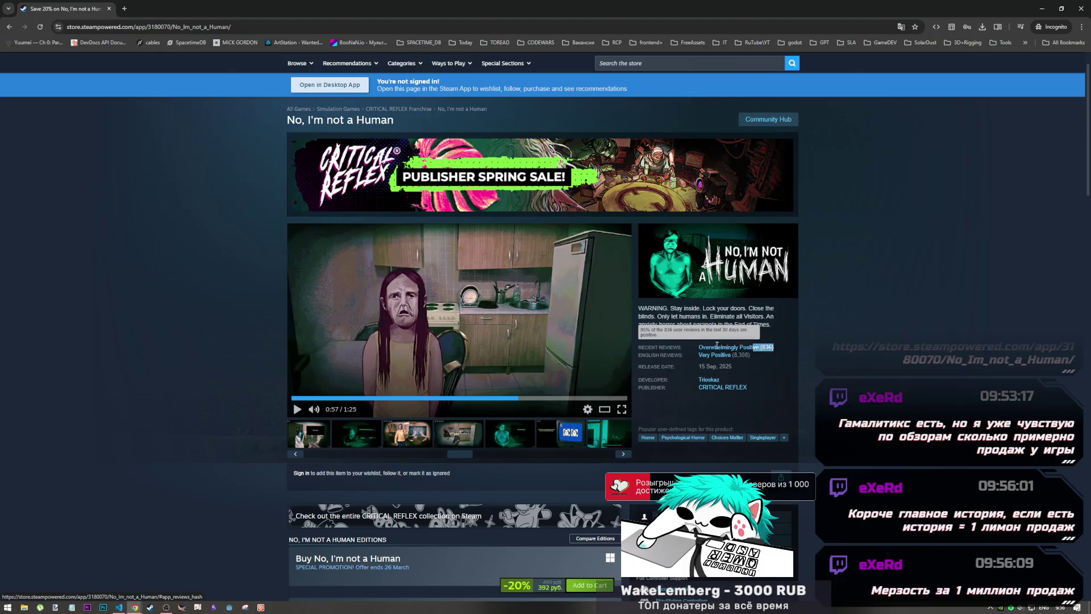
left_click_drag(775, 347, 638, 346)
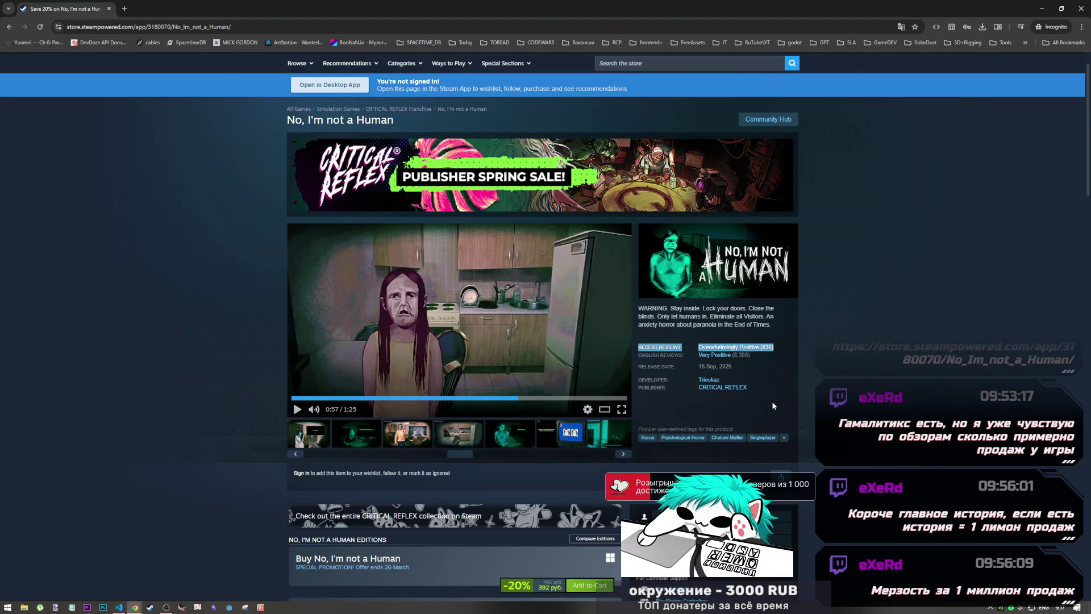
left_click(786, 345)
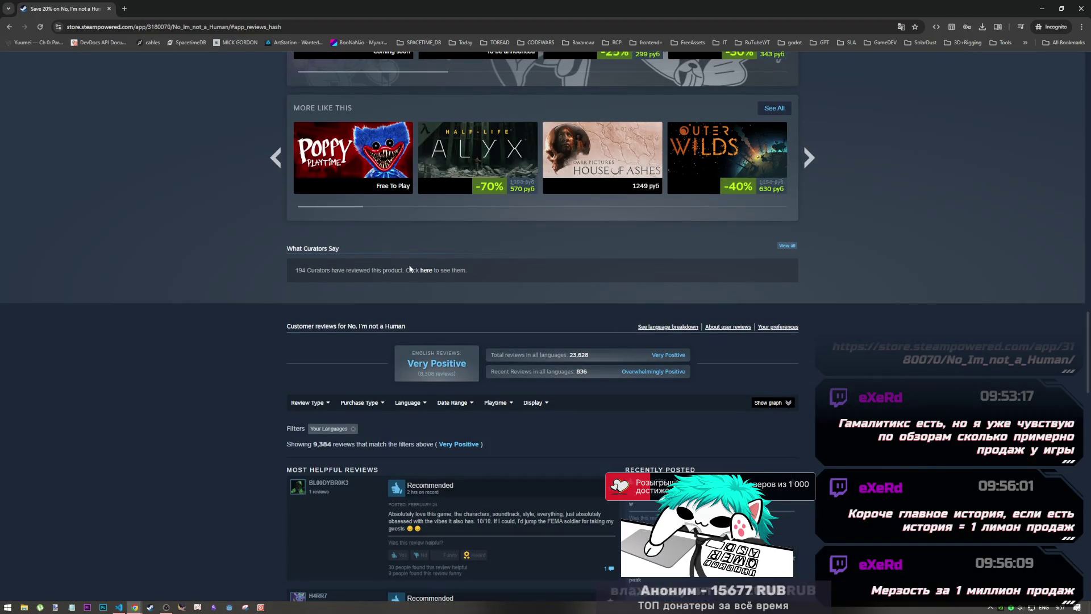
scroll(410, 268, "down", 4)
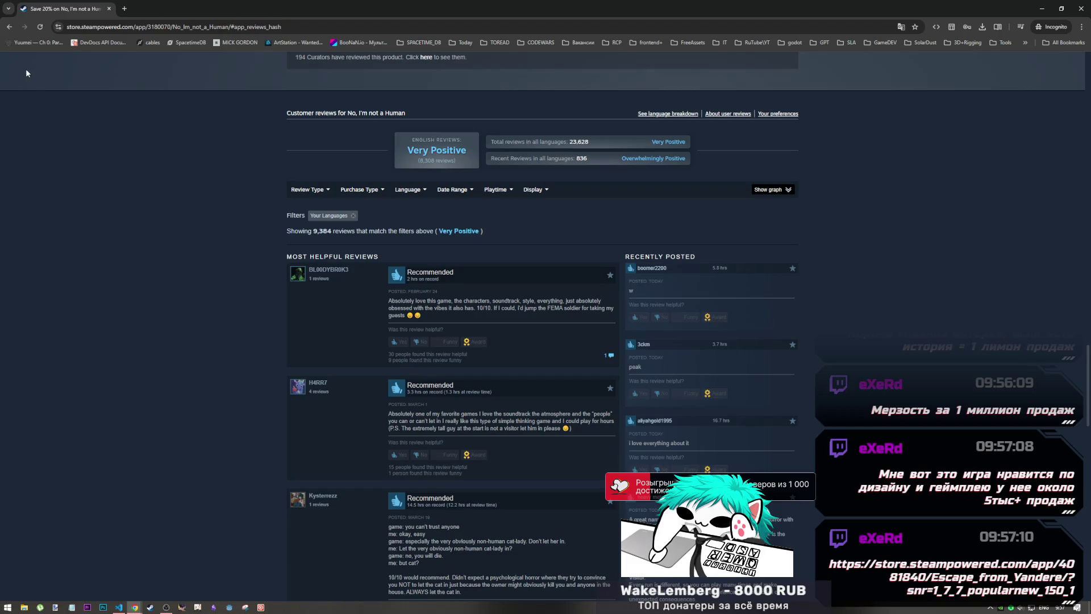
left_click(9, 27)
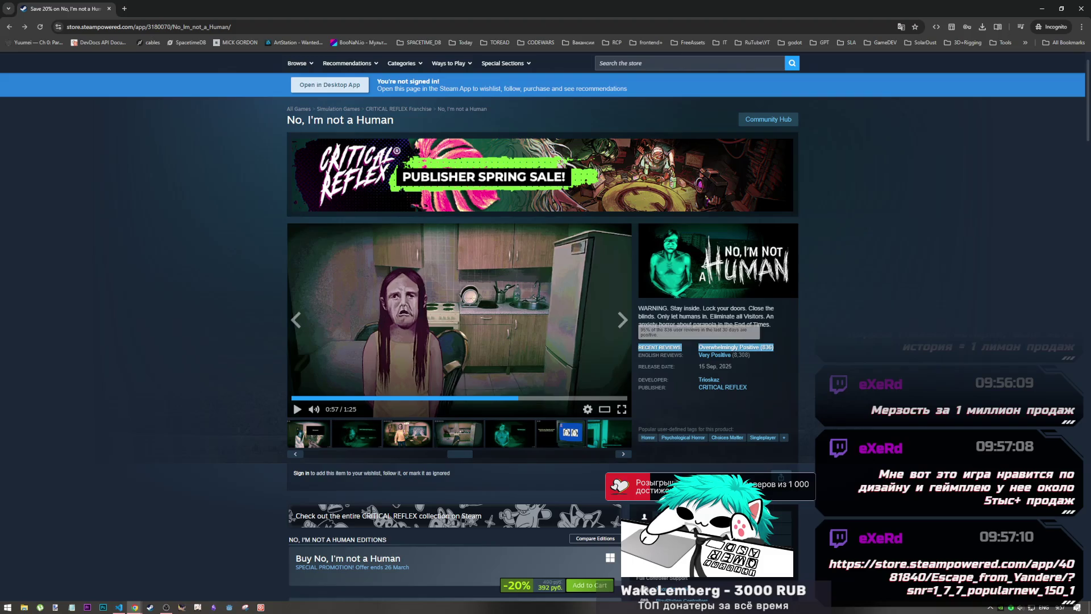
scroll(844, 367, "down", 9)
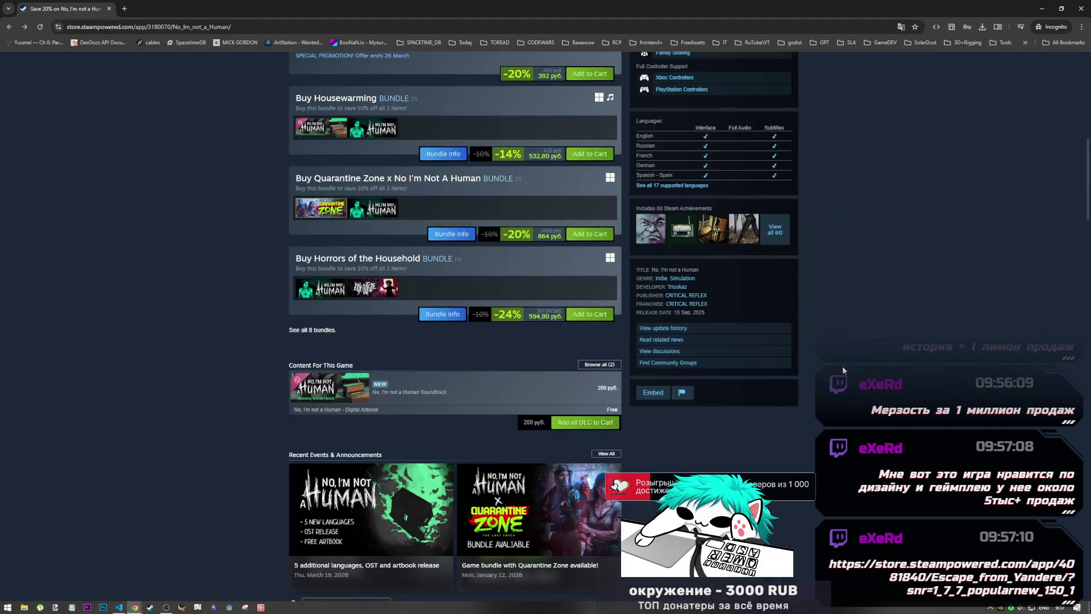
scroll(810, 367, "up", 4)
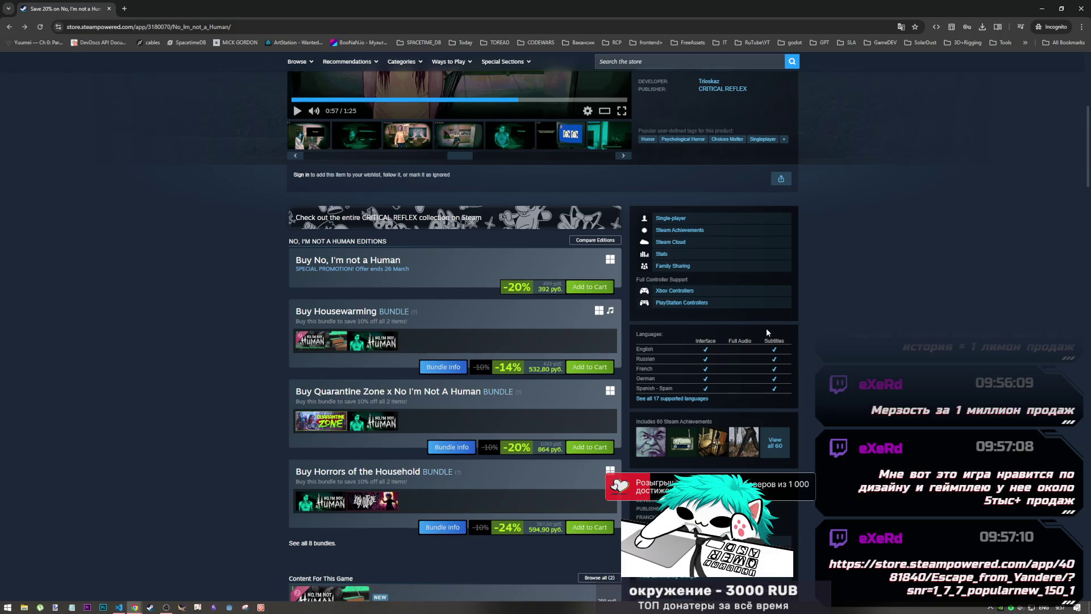
right_click(538, 352)
key("Escape")
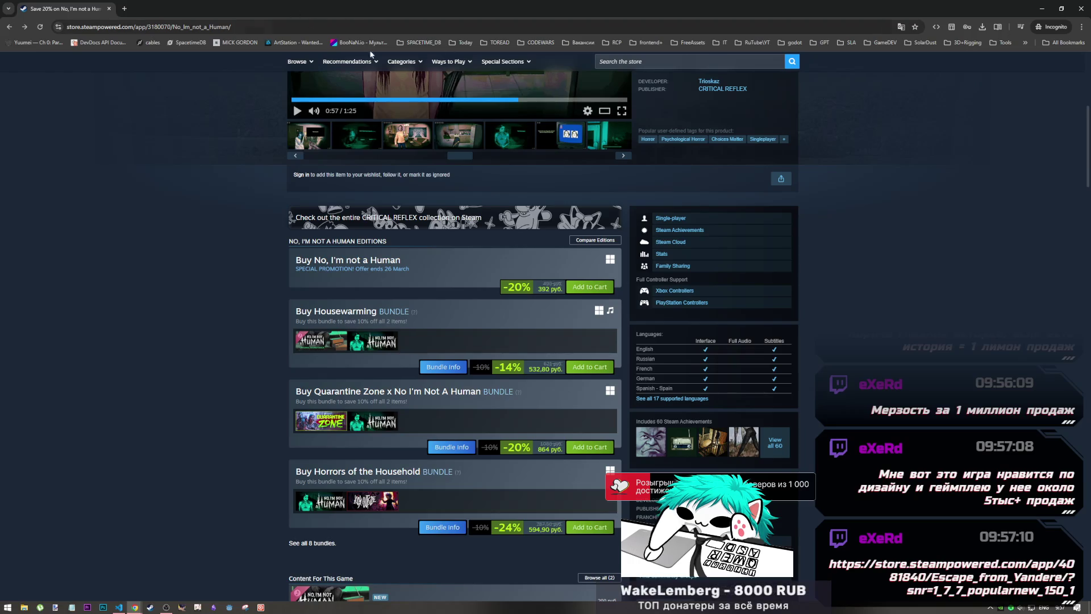
scroll(670, 231, "down", 5)
scroll(670, 232, "up", 15)
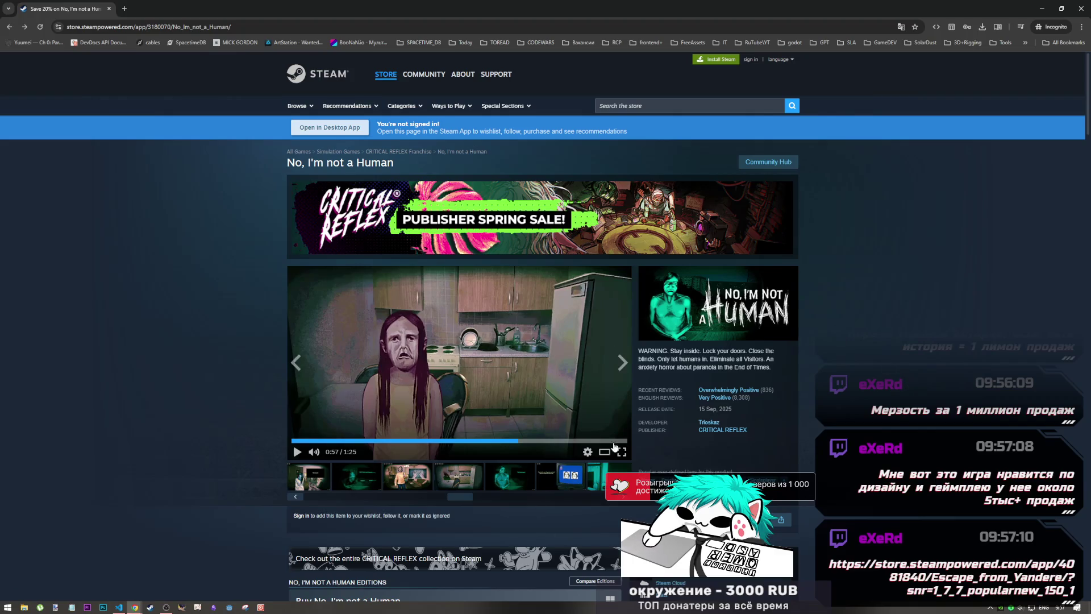
scroll(601, 441, "down", 1)
scroll(599, 437, "down", 6)
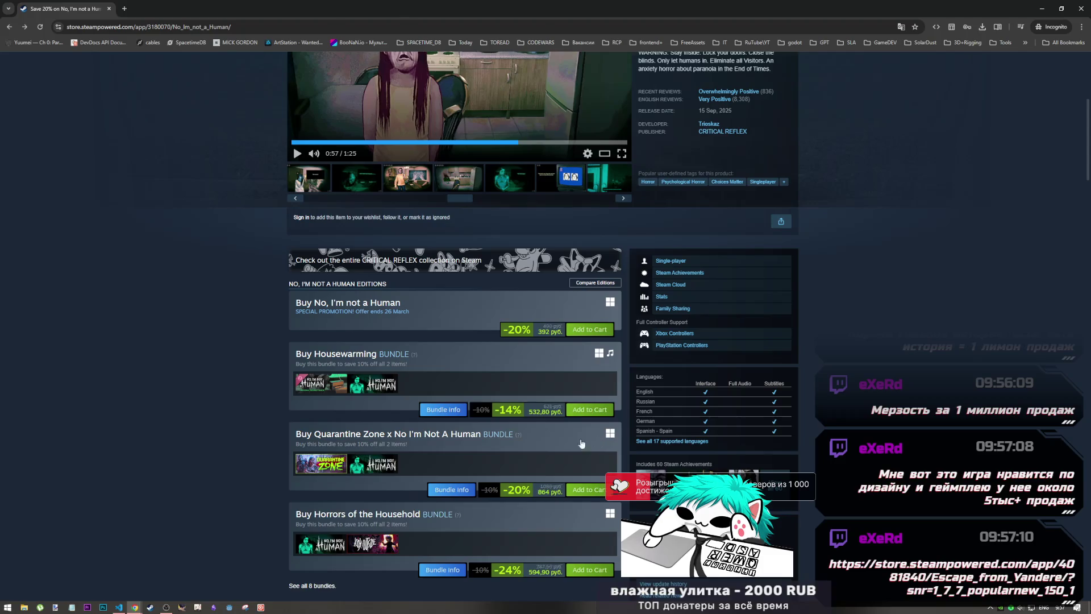
scroll(580, 445, "down", 2)
scroll(580, 445, "up", 4)
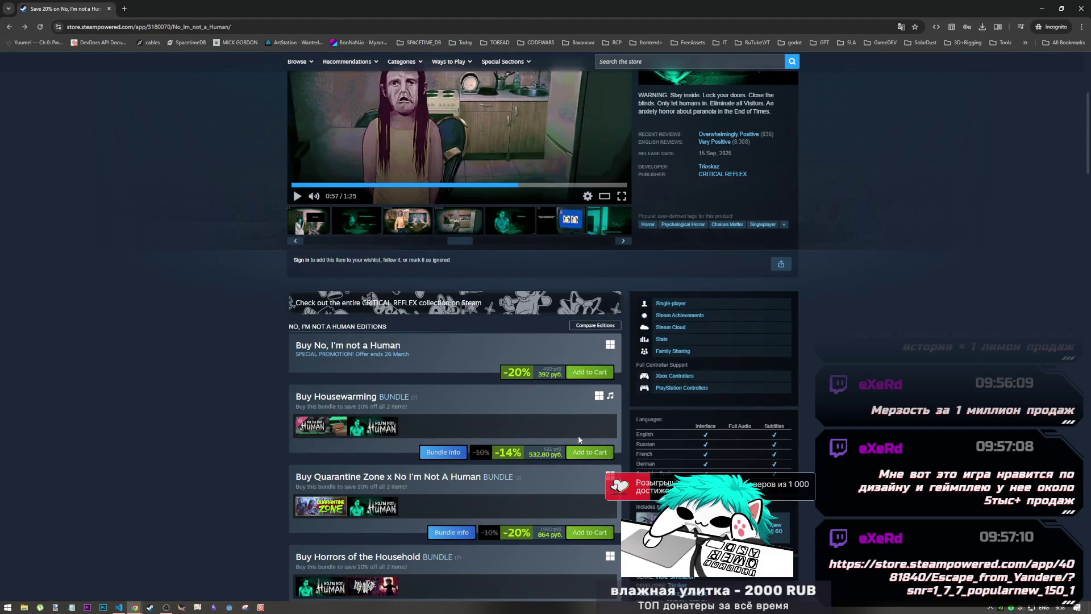
double_click(549, 373)
scroll(549, 370, "up", 3)
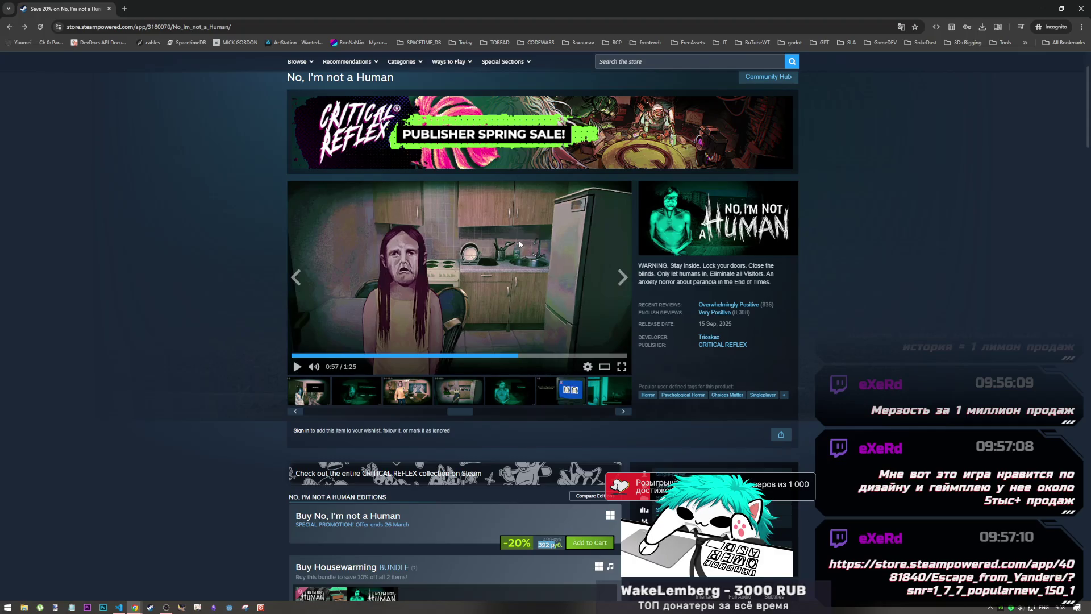
- Skip the trailer to 1:00, pause and resume, stop on the 1:20 OUT NOW card, and return thumbnails to the start
left_click(532, 356)
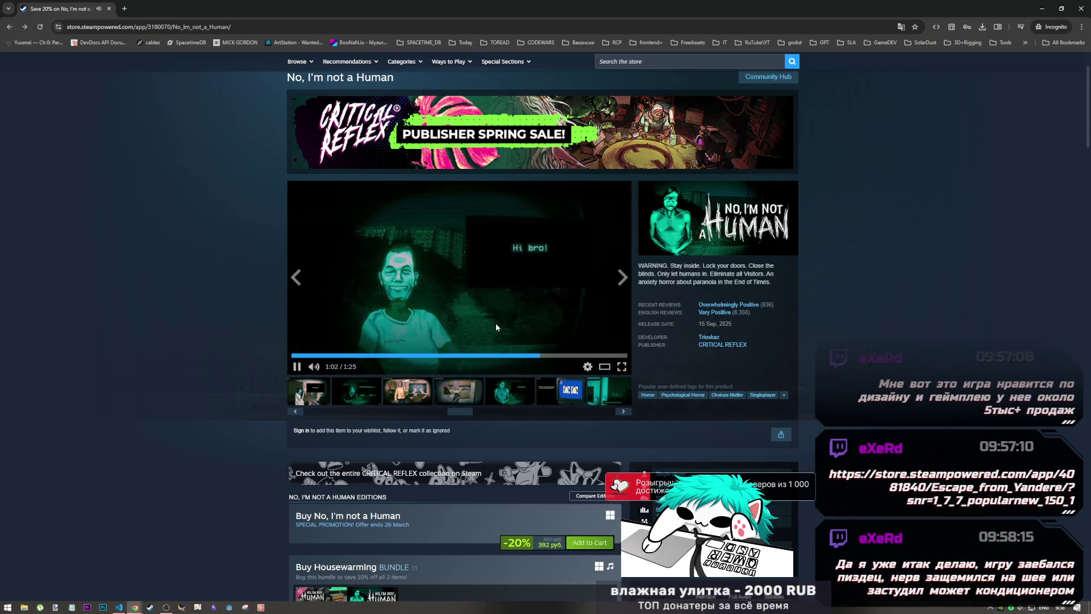
left_click(491, 235)
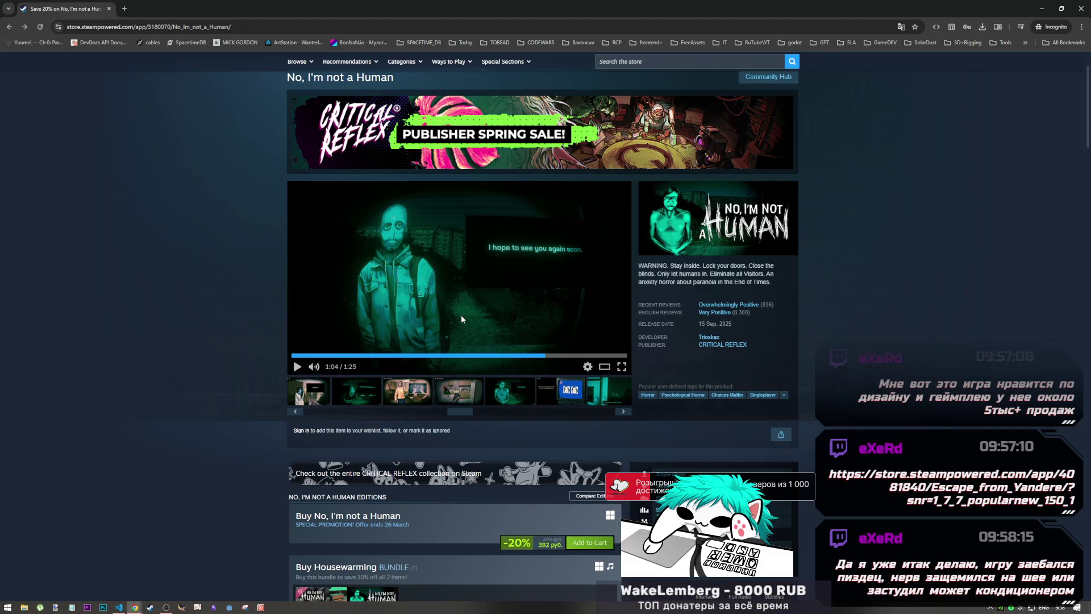
mouse_move(722, 308)
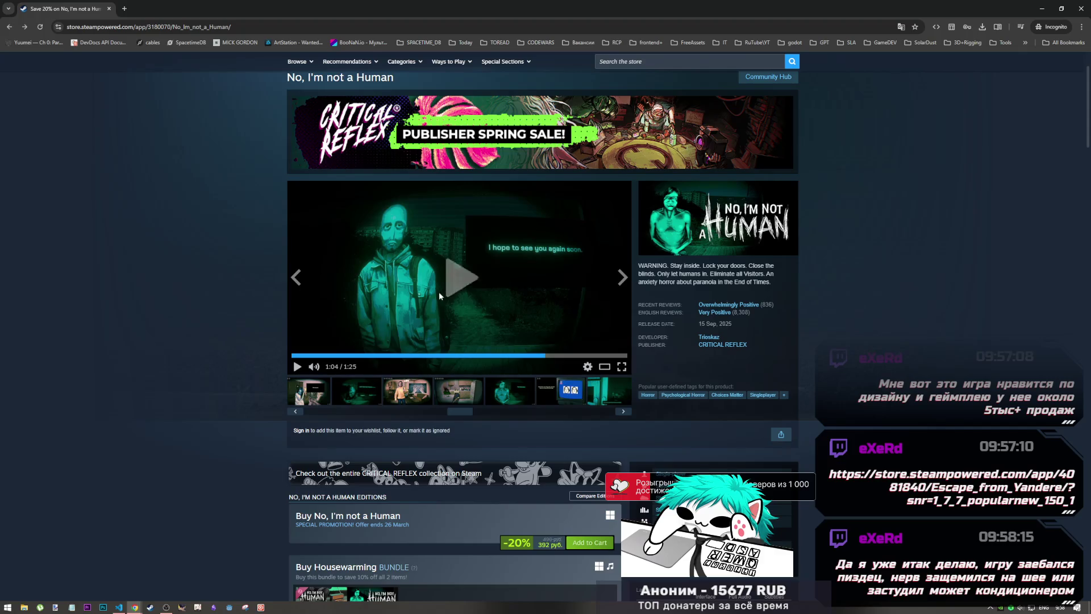
left_click(438, 291)
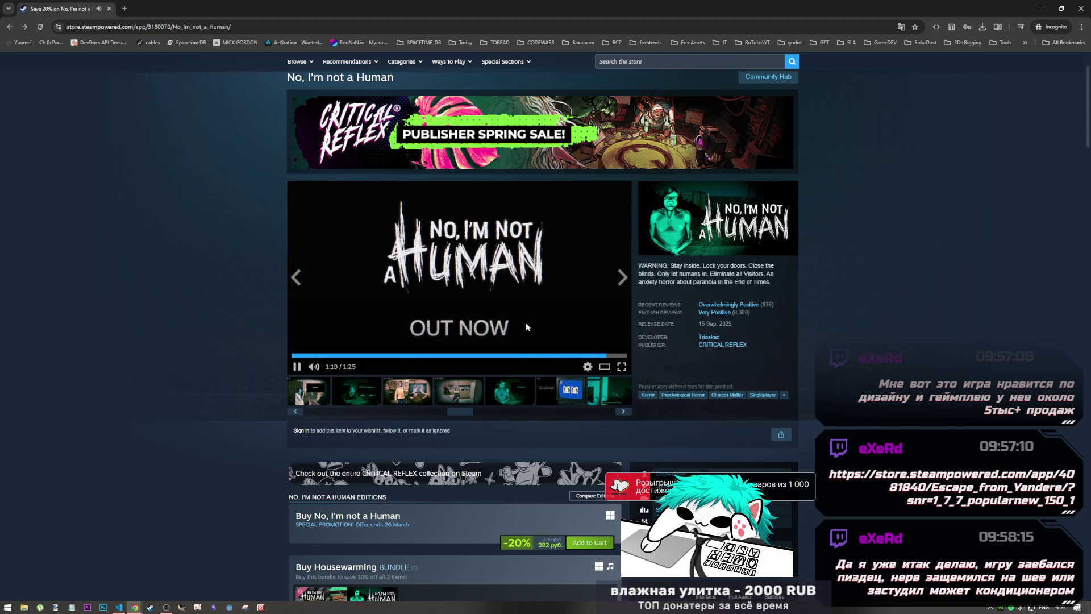
left_click(577, 335)
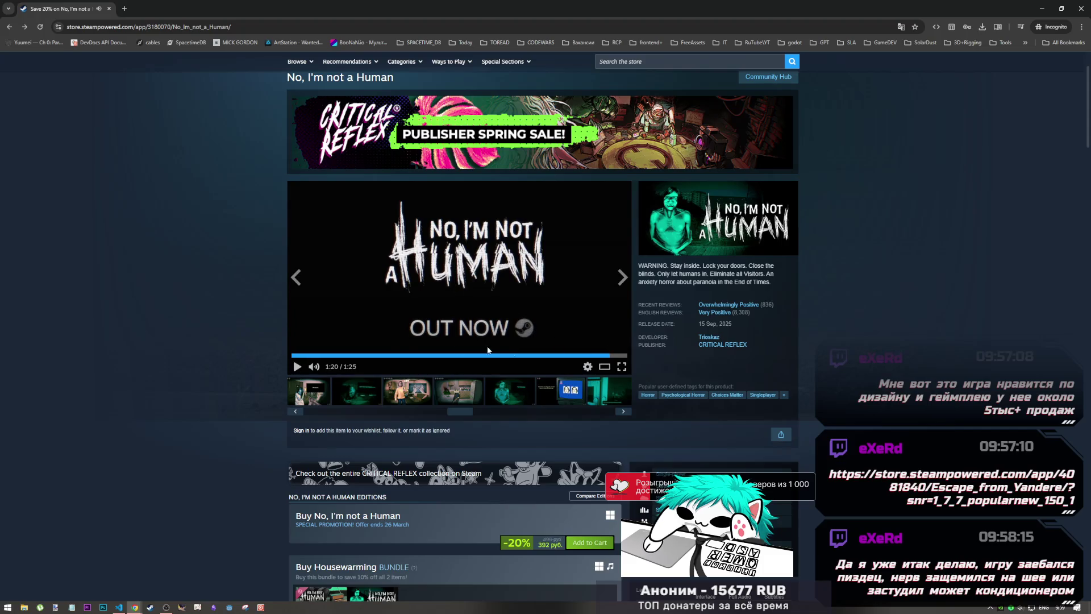
left_click(322, 409)
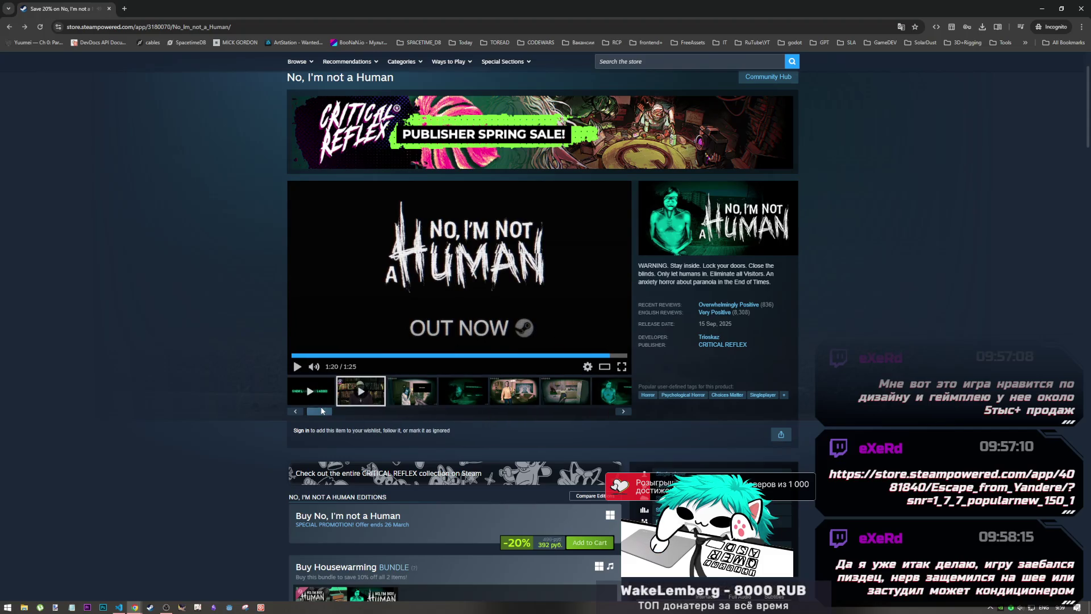
- Load the 0:42 '5 NEW LANGUAGES ADDED' clip and leave it paused at 0:11
left_click(326, 380)
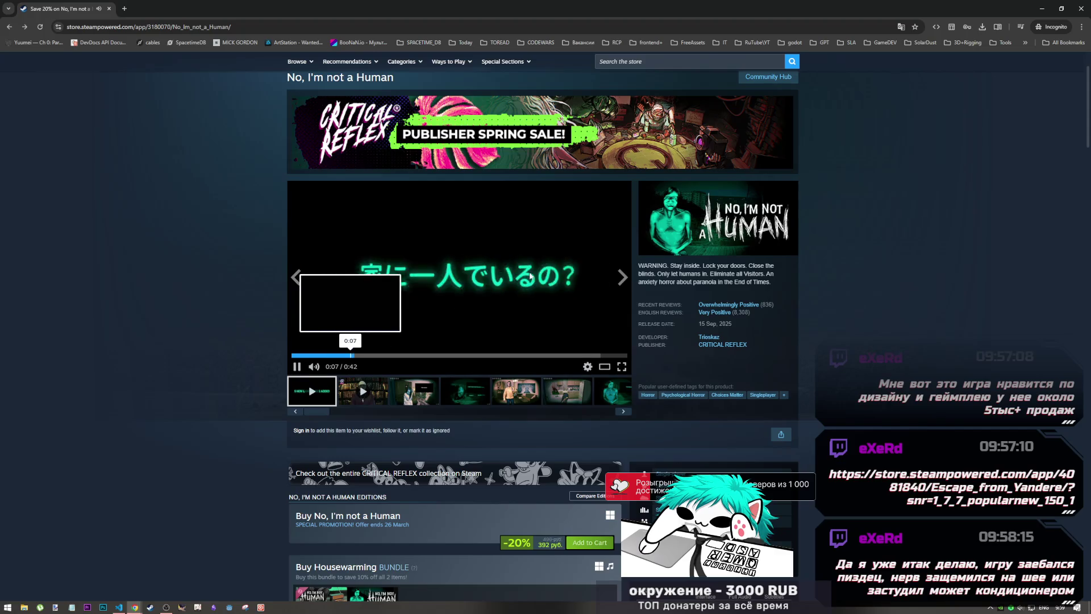
left_click(585, 277)
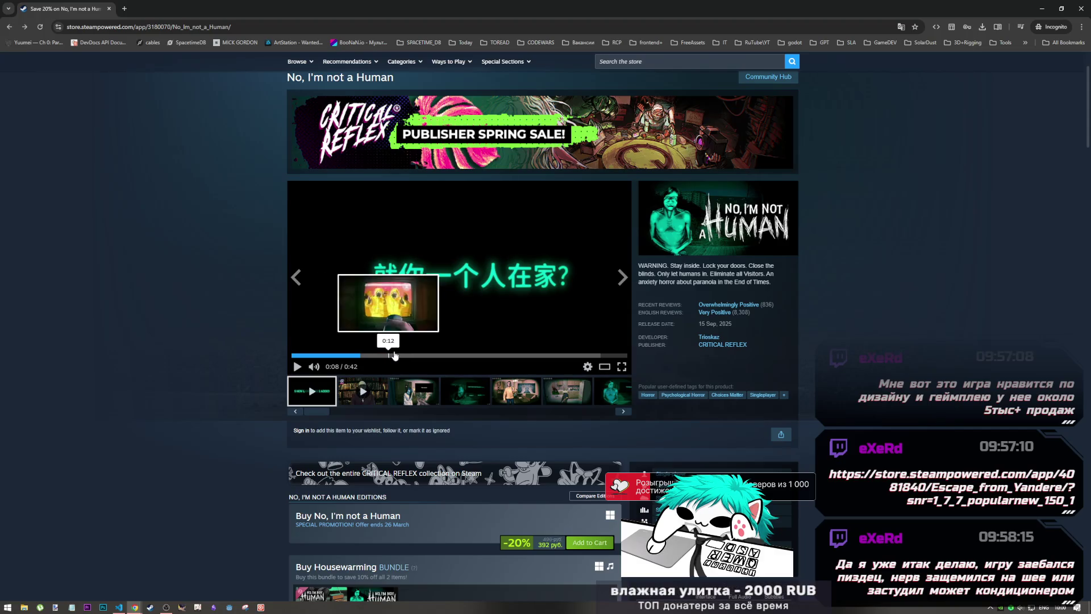
left_click(407, 315)
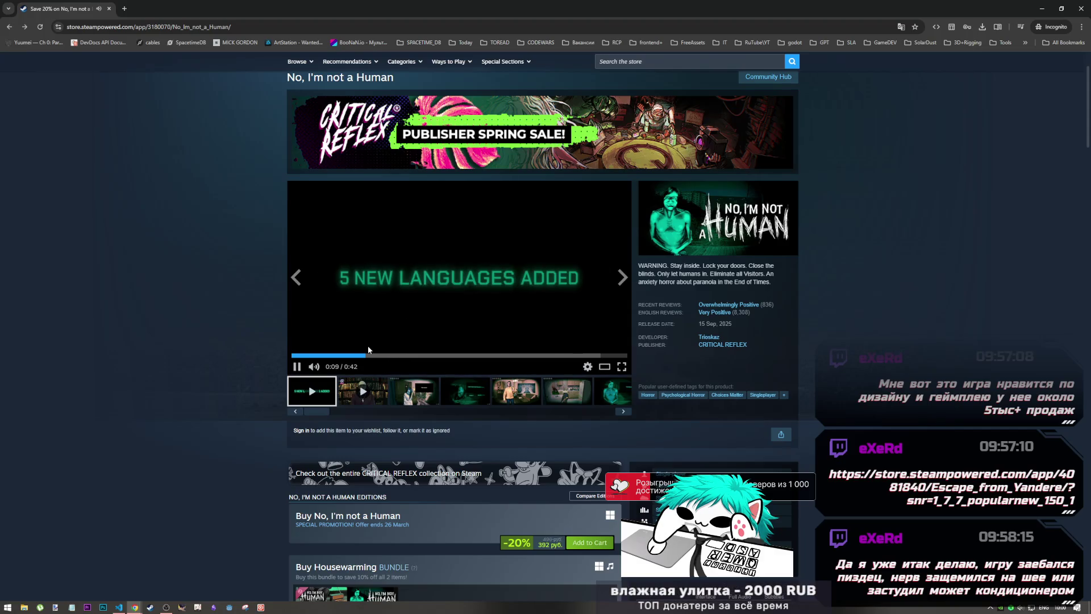
left_click(423, 321)
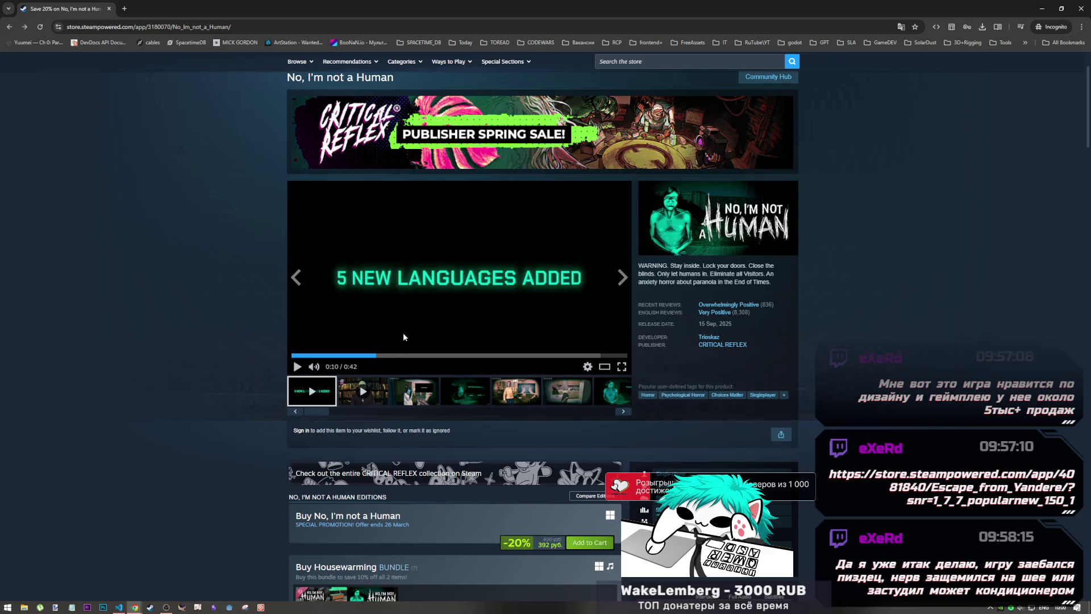
left_click(421, 309)
left_click(426, 316)
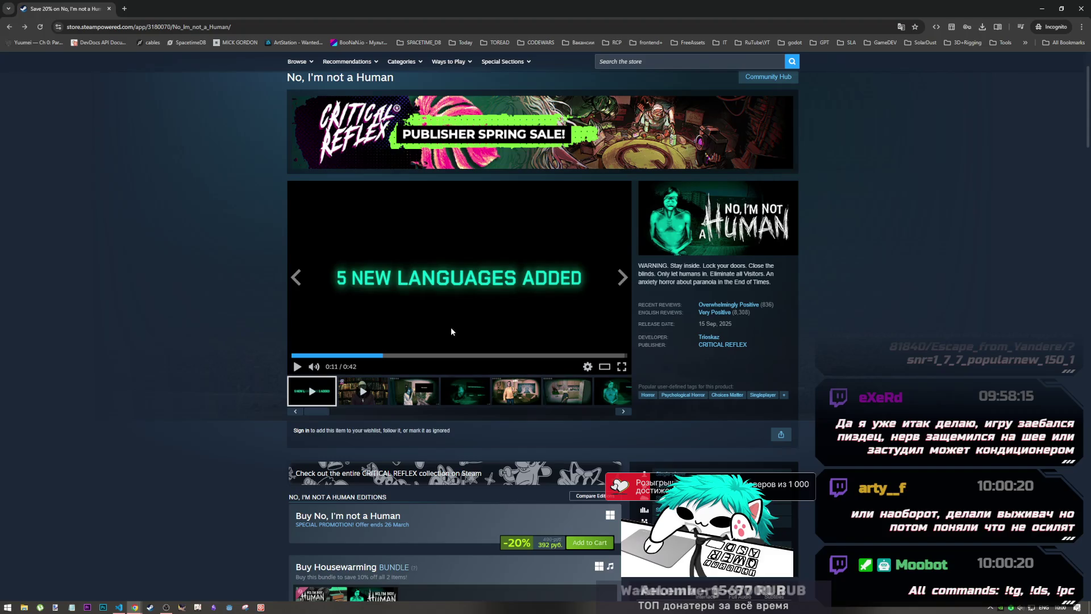
- Cycle through open windows with Alt+Tab and the taskbar, ending on VS Code showing CustomerSupportForm.jsx
key("alt+Tab")
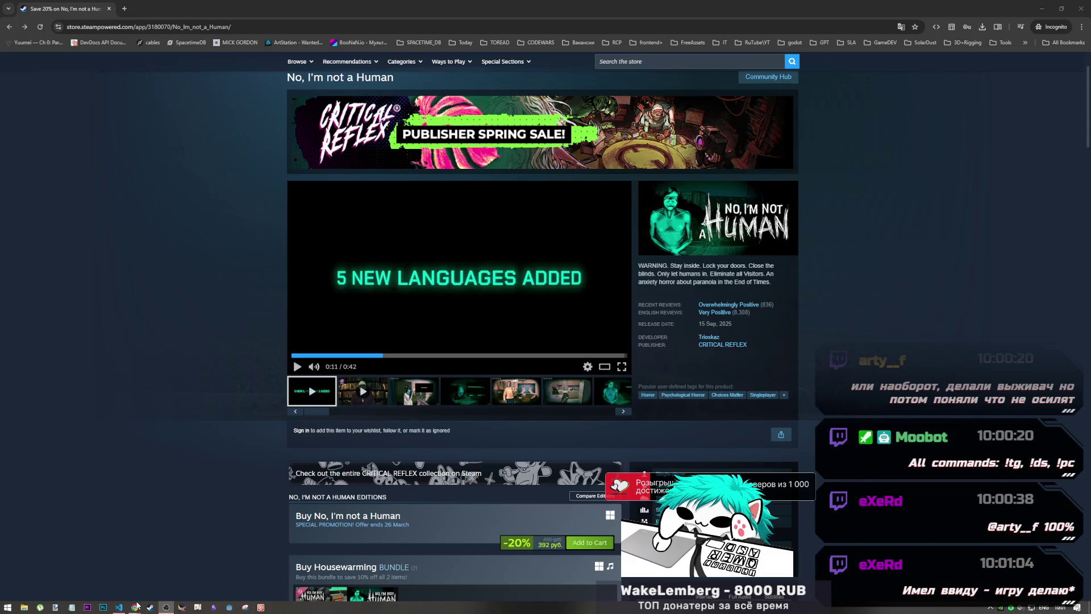
mouse_move(137, 606)
left_click(180, 568)
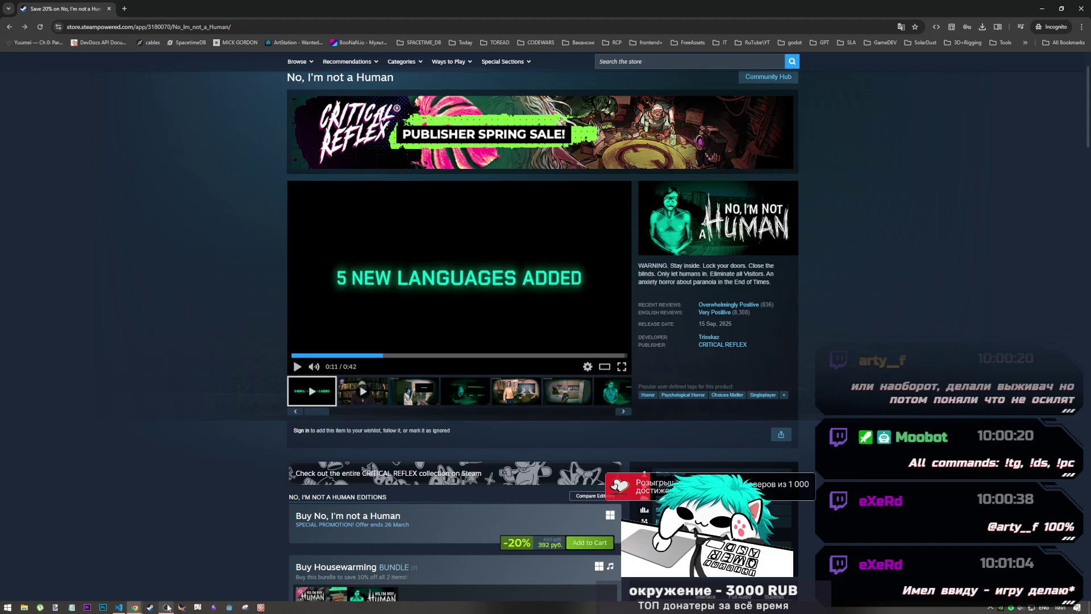
mouse_move(166, 606)
left_click(165, 578)
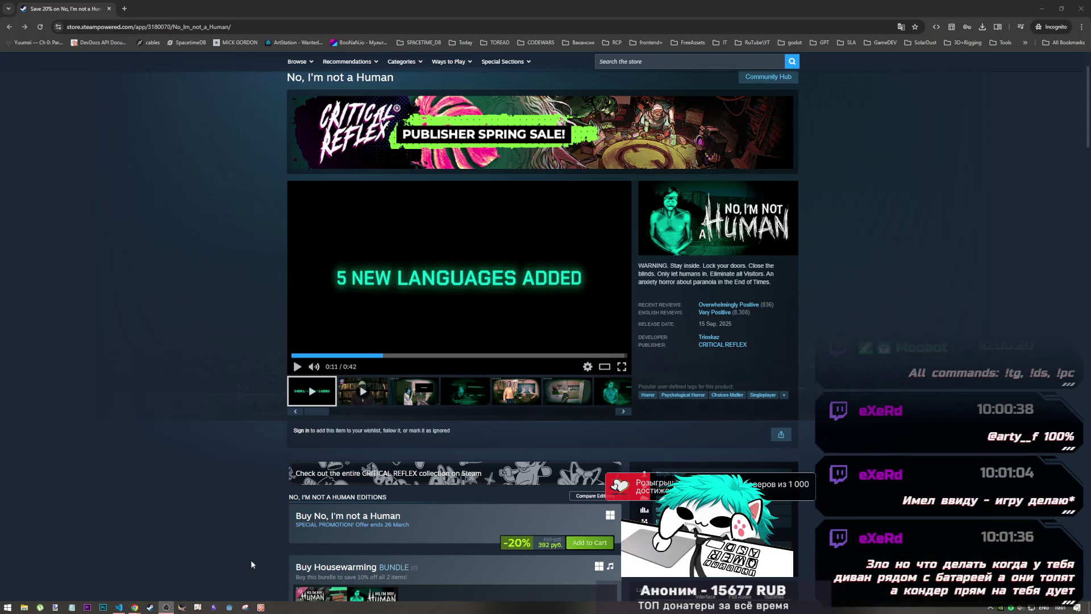
left_click(126, 605)
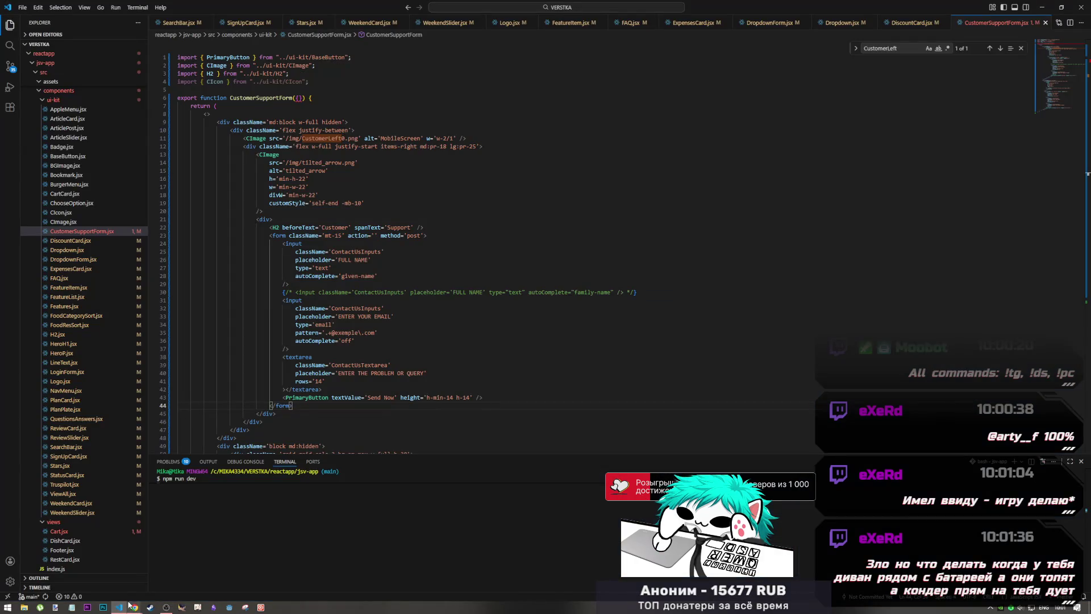
- Bring the 'Save 20% on No, I'm not a Human' Chrome window back to the front
mouse_move(135, 605)
left_click(146, 575)
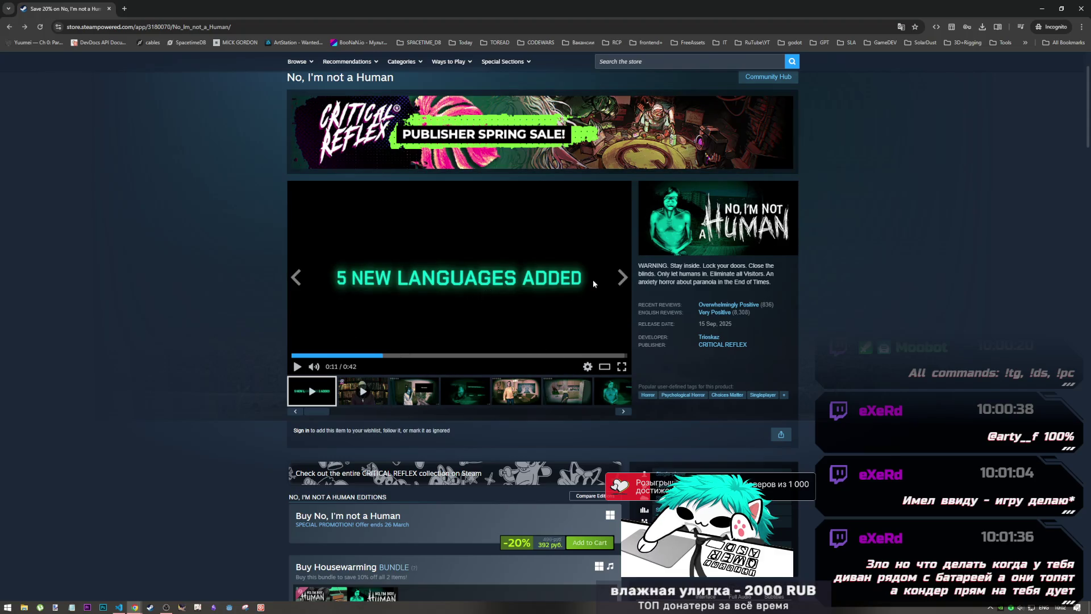
- Play the No, I'm not a Human trailer, seek to 0:16 then 0:20, and pause at 0:34
left_click(434, 318)
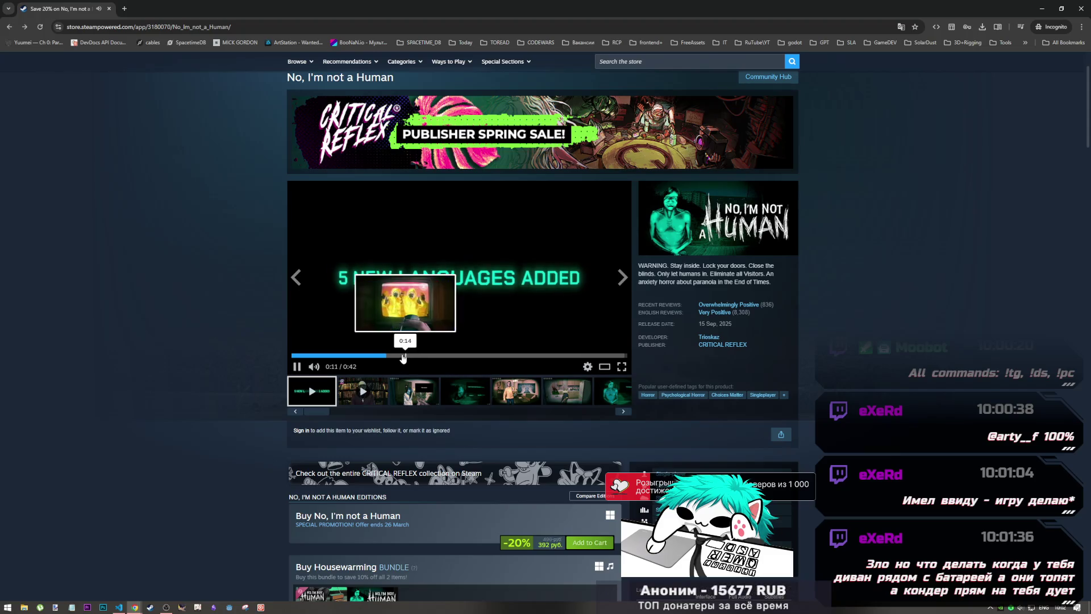
left_click(425, 356)
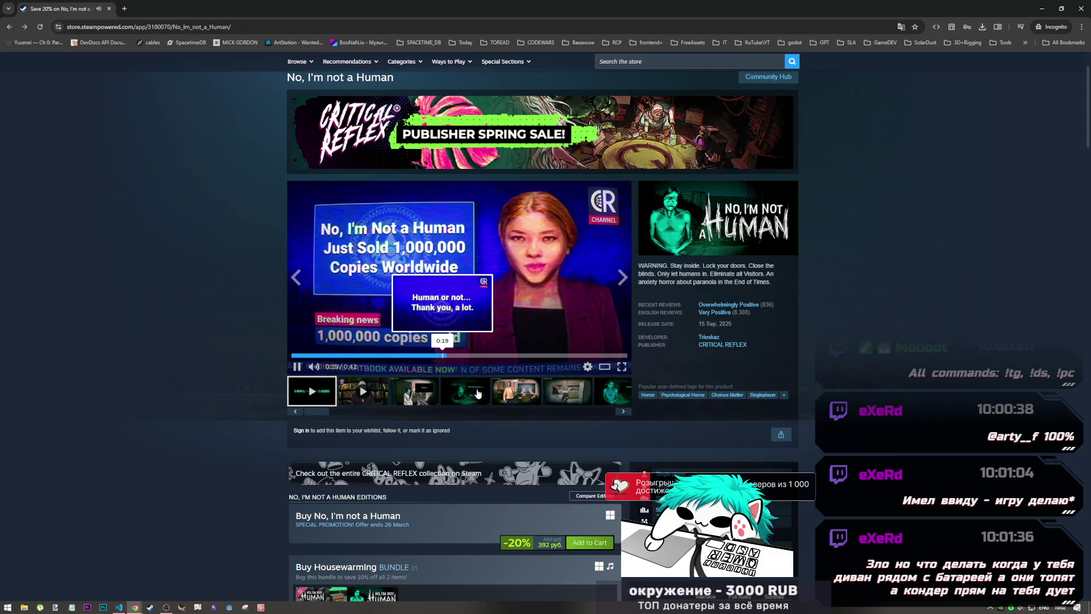
left_click(444, 357)
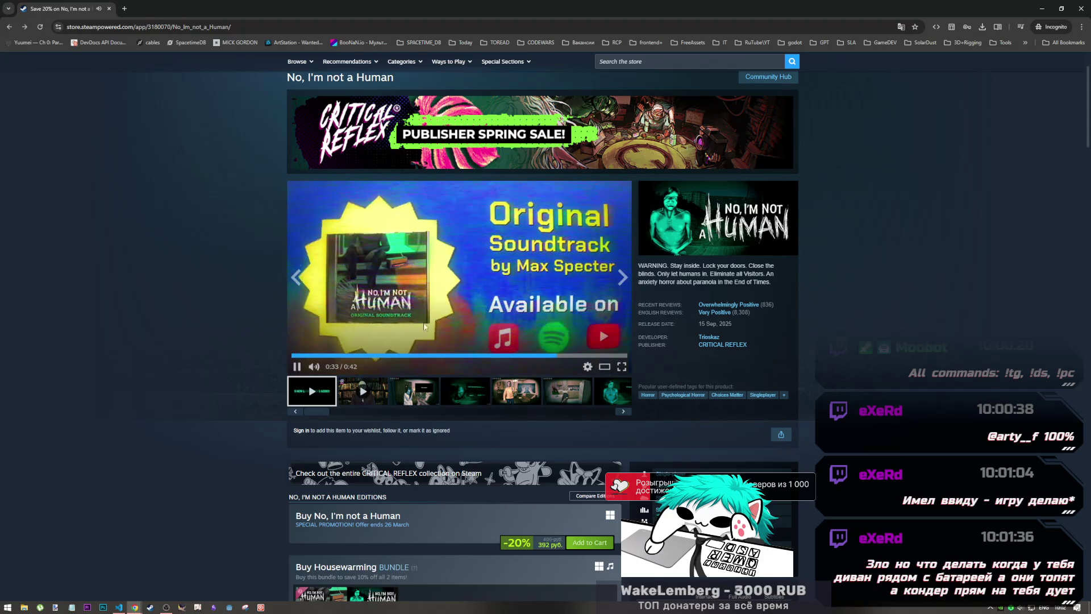
left_click(515, 312)
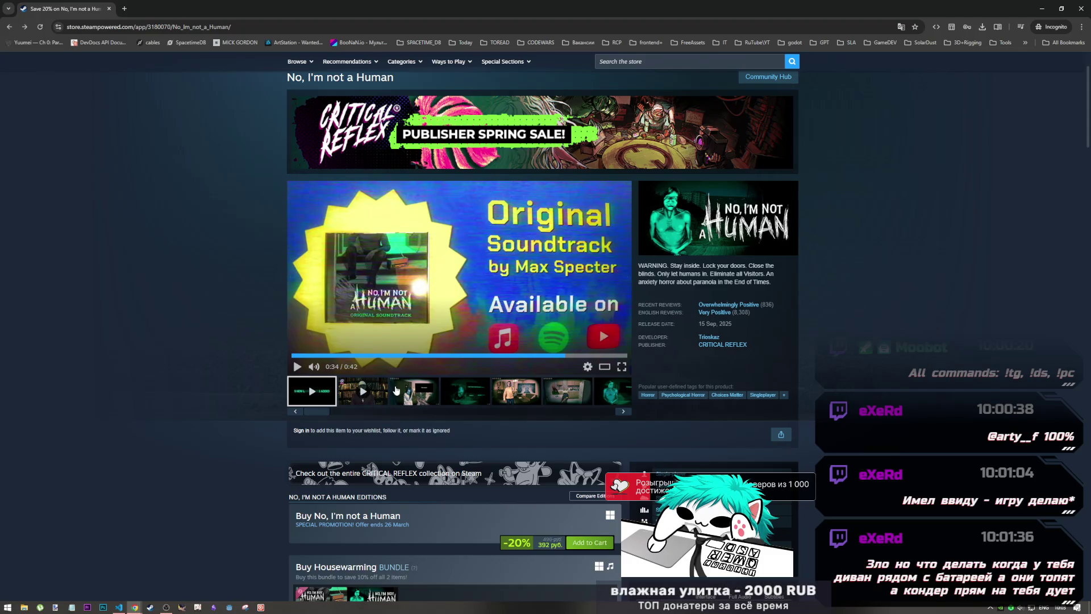
- Paste the Escape from Yandere Steam store link into the address bar
scroll(396, 390, "down", 3)
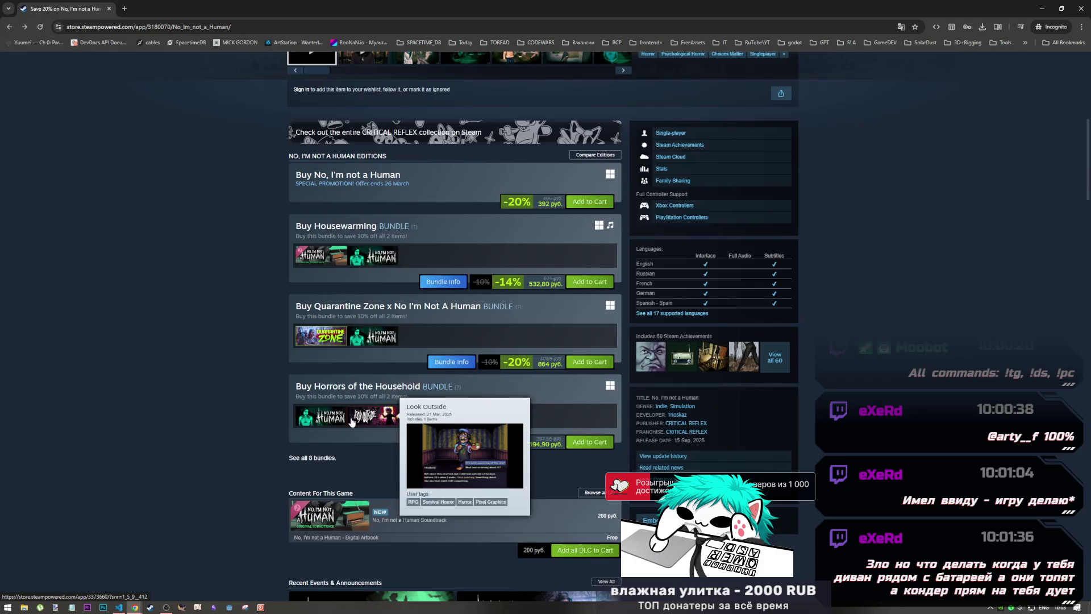
scroll(350, 418, "up", 3)
scroll(351, 398, "up", 2)
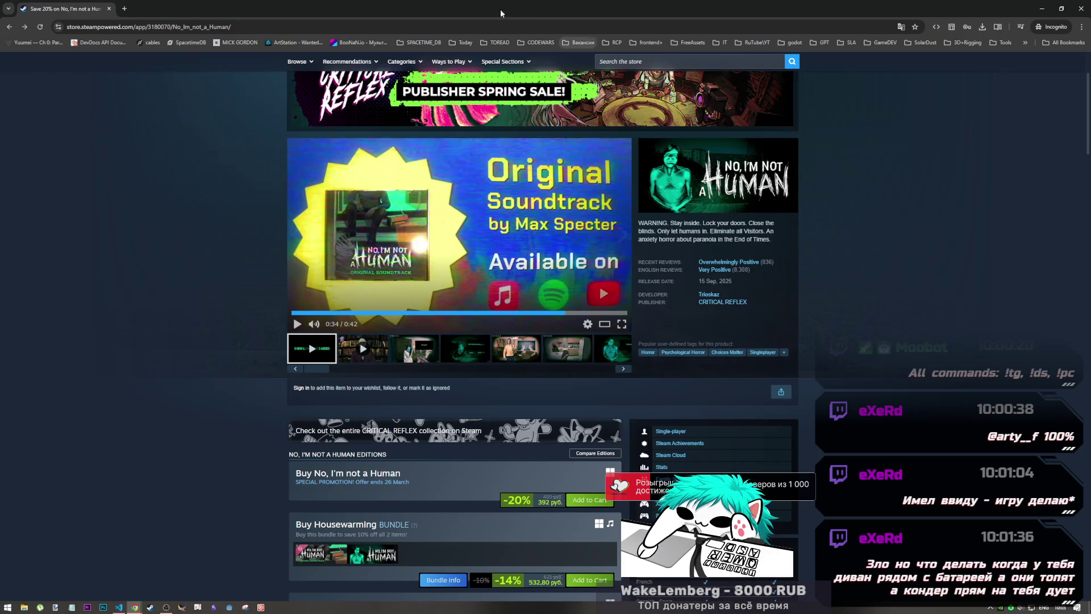
left_click(482, 27)
type("https://store.steampowered.com/app/4081840/Escape_from_Yandere/?snr=1_7_7_popularnew_150_1")
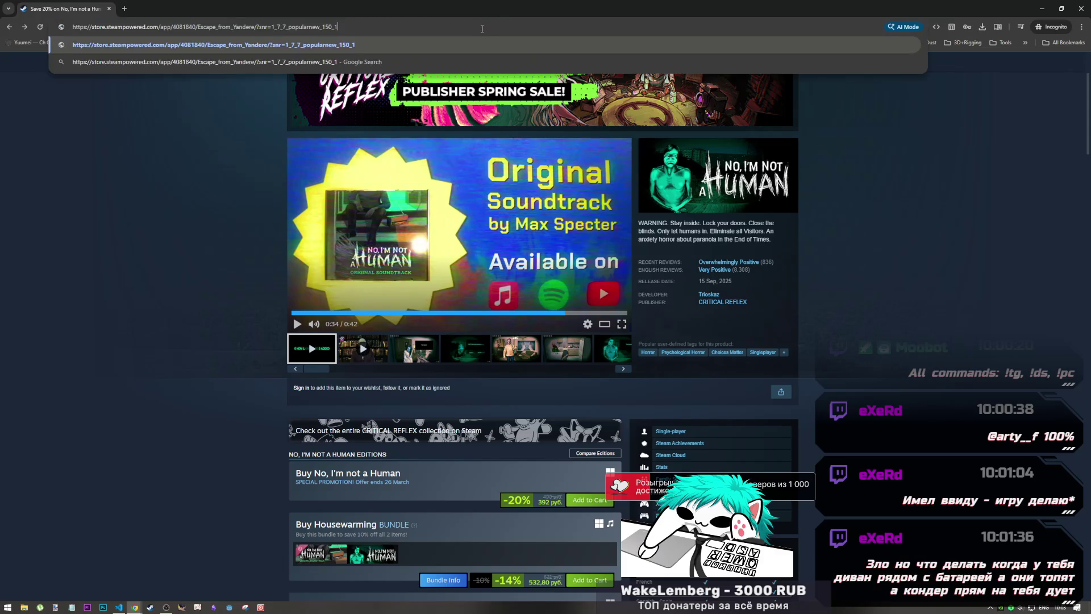
- Load the Escape from Yandere store page, then bring VS Code to the front
key("Return")
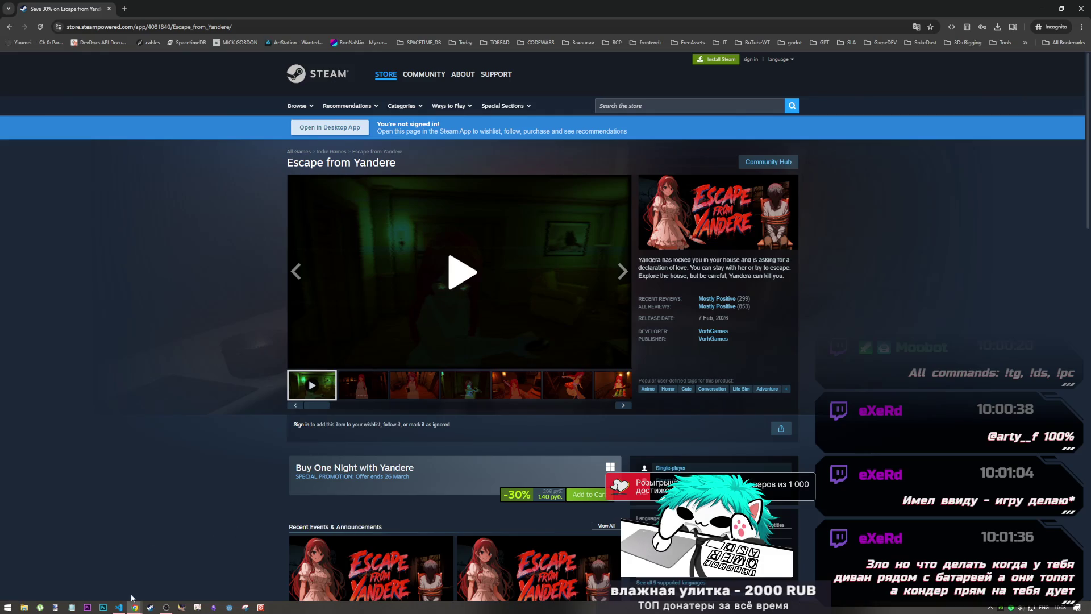
left_click(119, 607)
- Glance at the Fix React state reassignment chat, then bring the incognito Steam window back
mouse_move(133, 606)
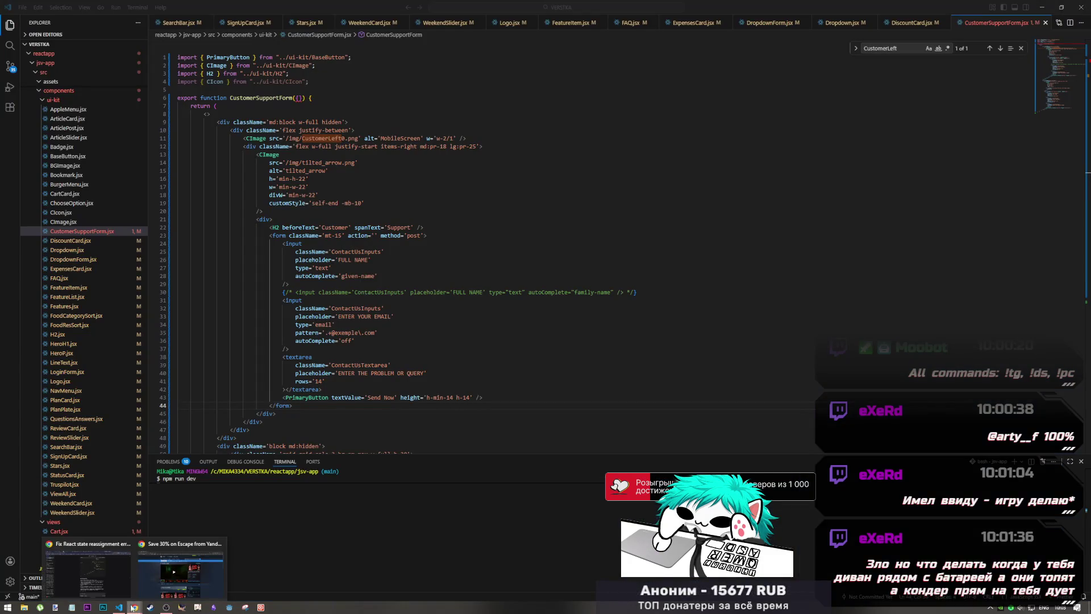
left_click(107, 580)
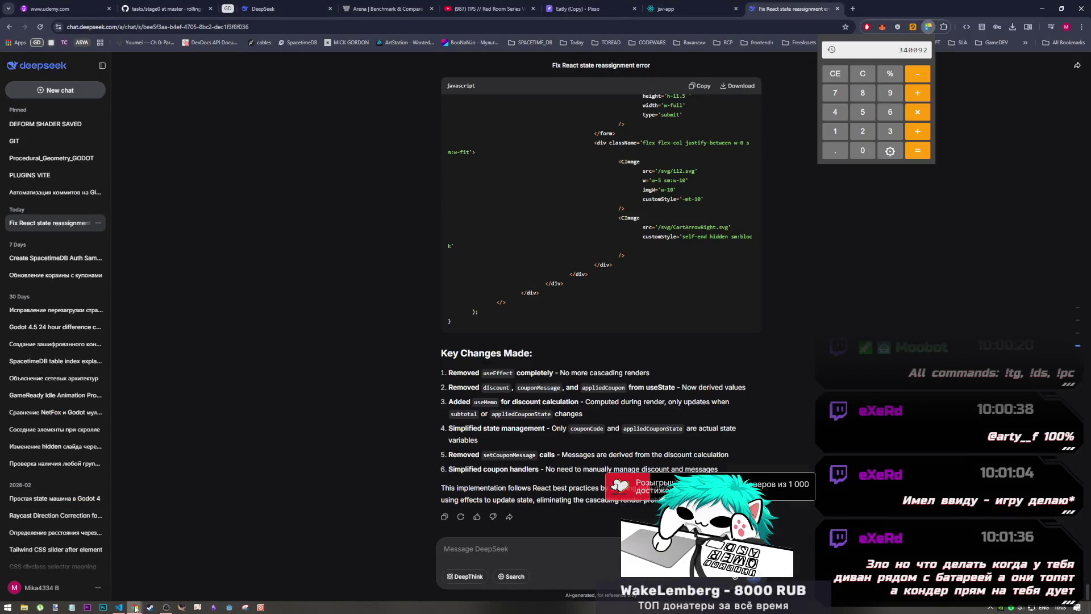
mouse_move(135, 607)
left_click(180, 568)
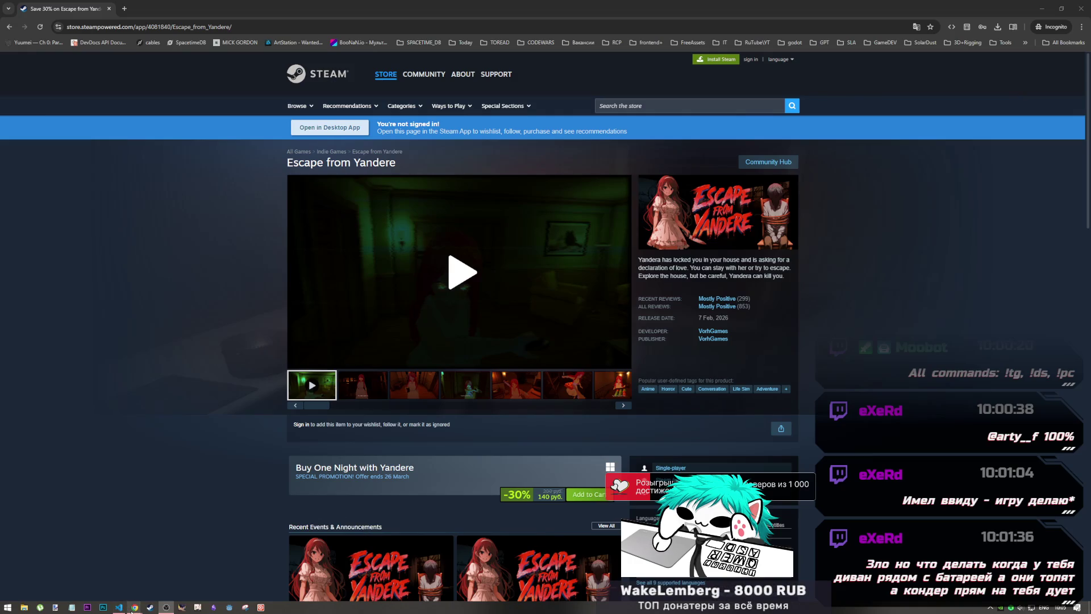
- Play the Escape from Yandere trailer from 0:00, pausing at 0:04 and stopping at 0:10, then open a new tab
left_click(152, 575)
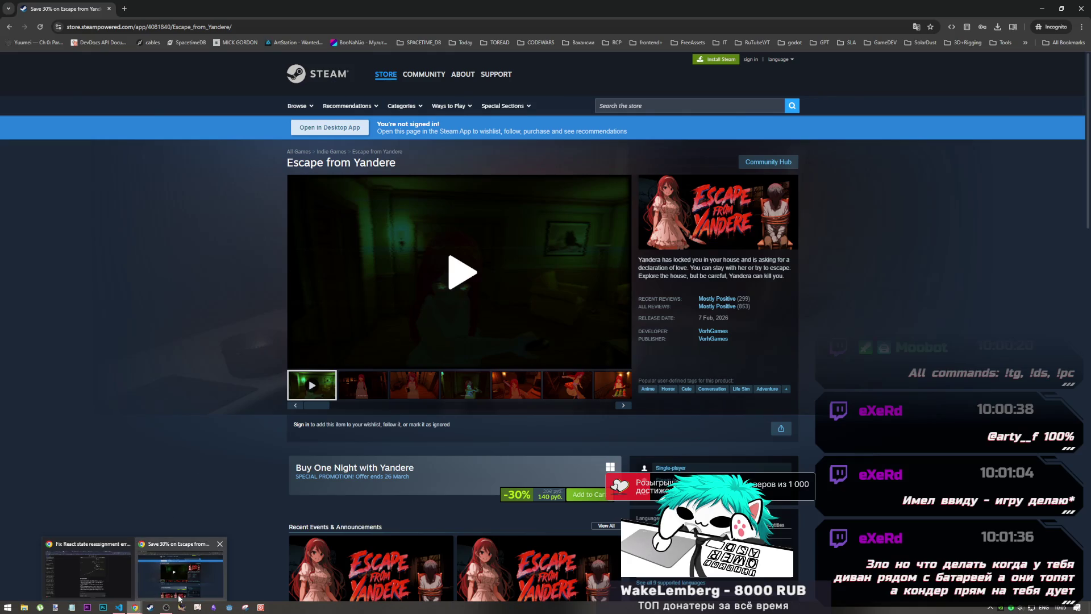
mouse_move(174, 609)
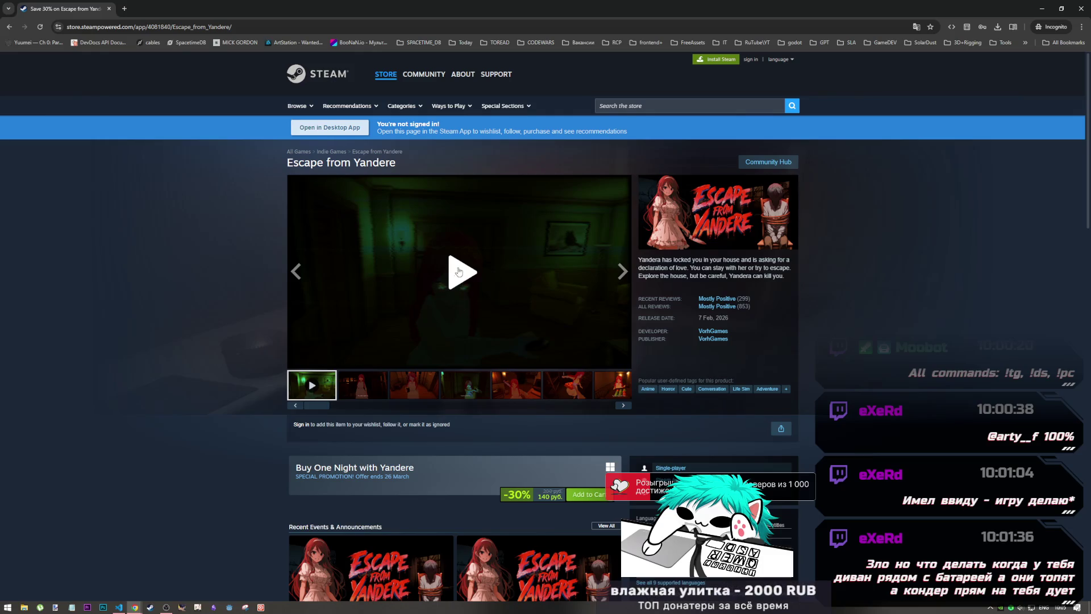
left_click(453, 276)
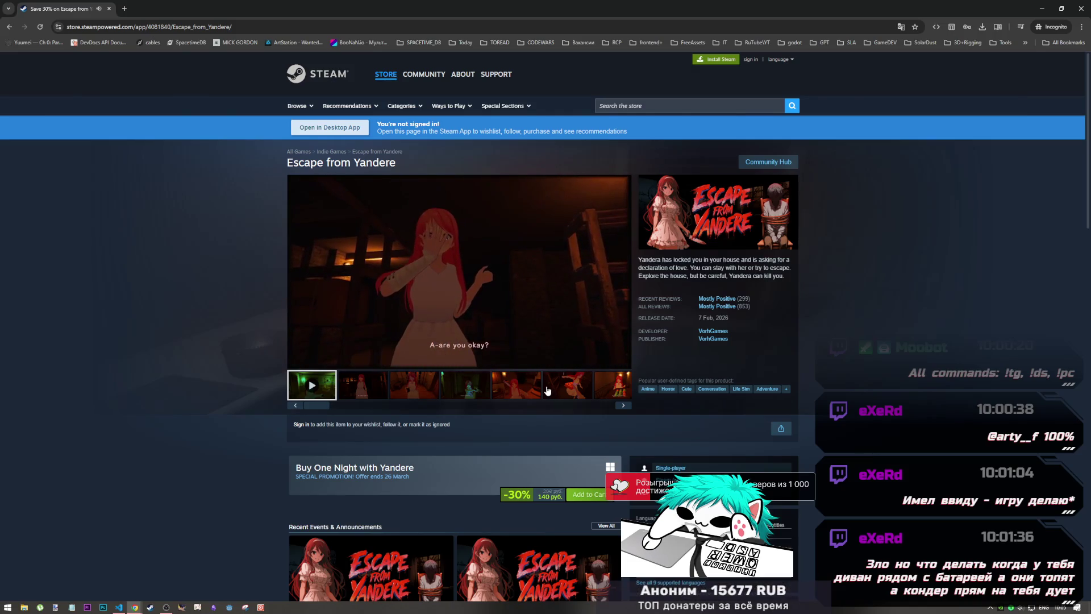
mouse_move(467, 344)
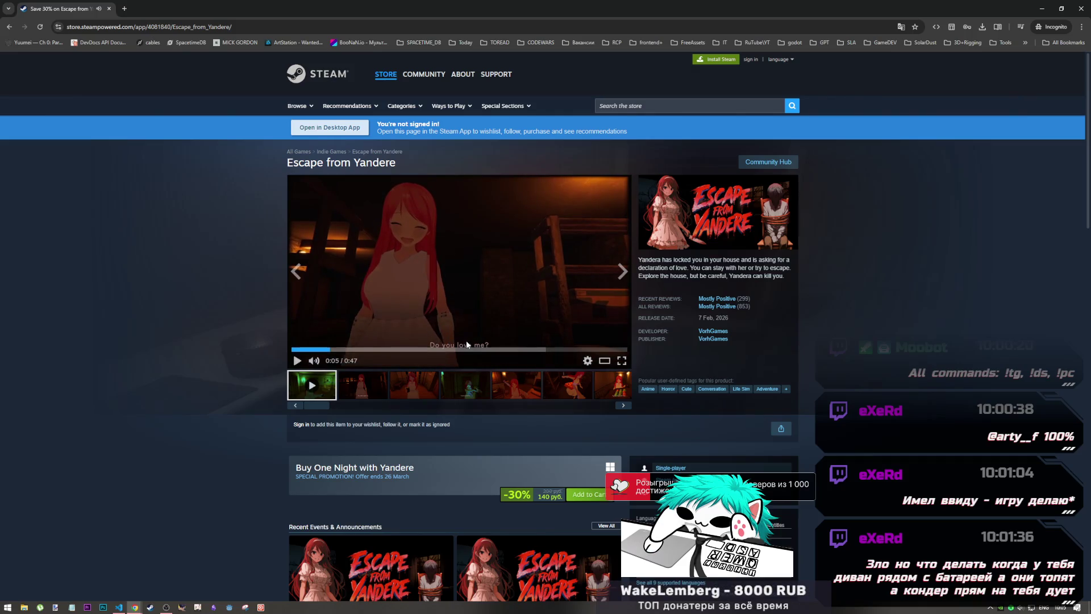
left_click(288, 352)
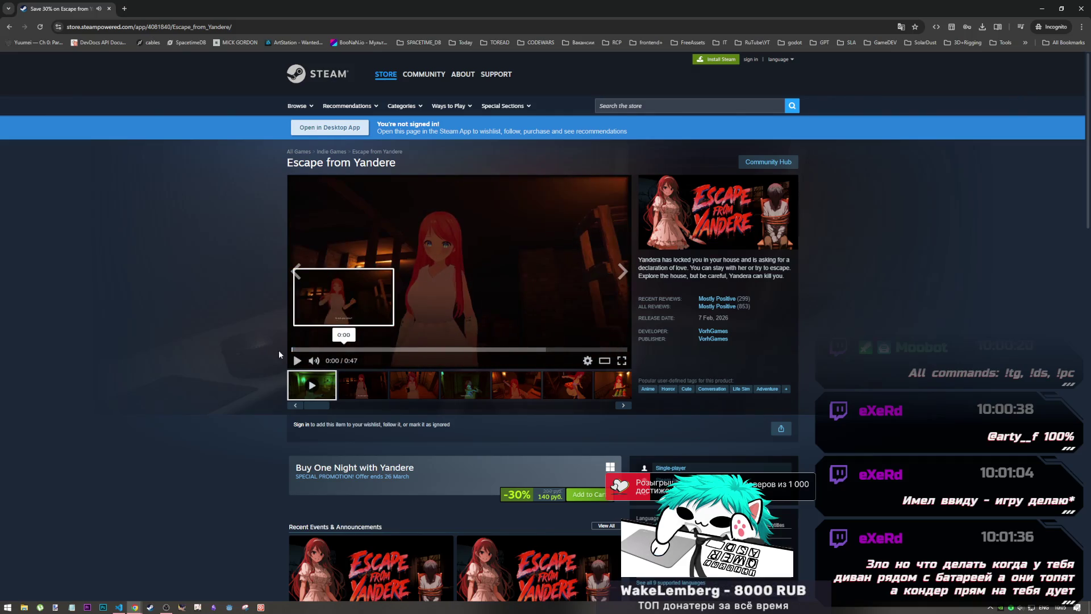
left_click(483, 310)
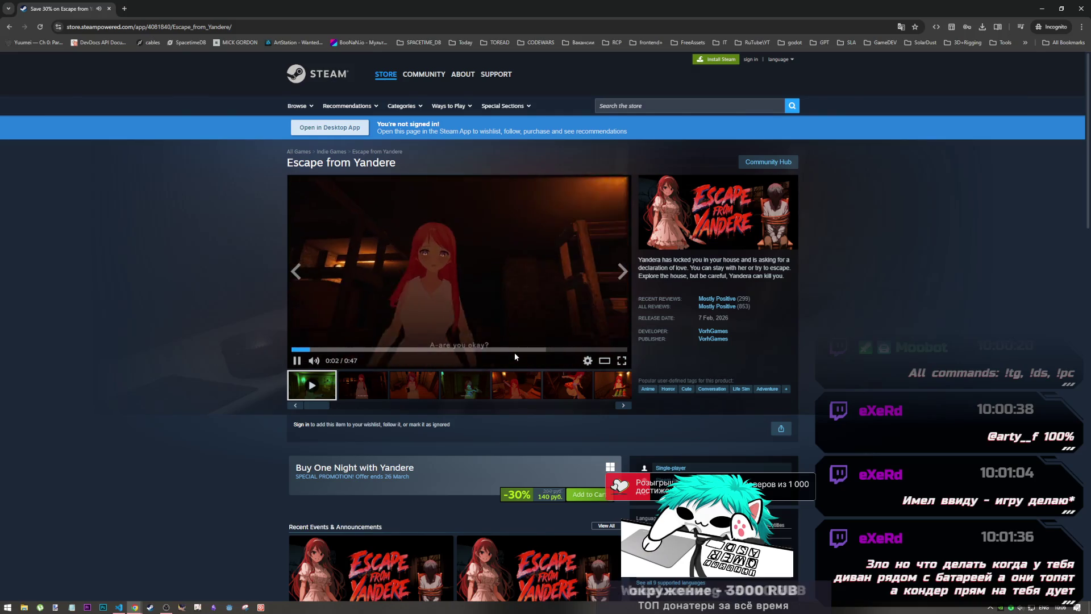
left_click(477, 301)
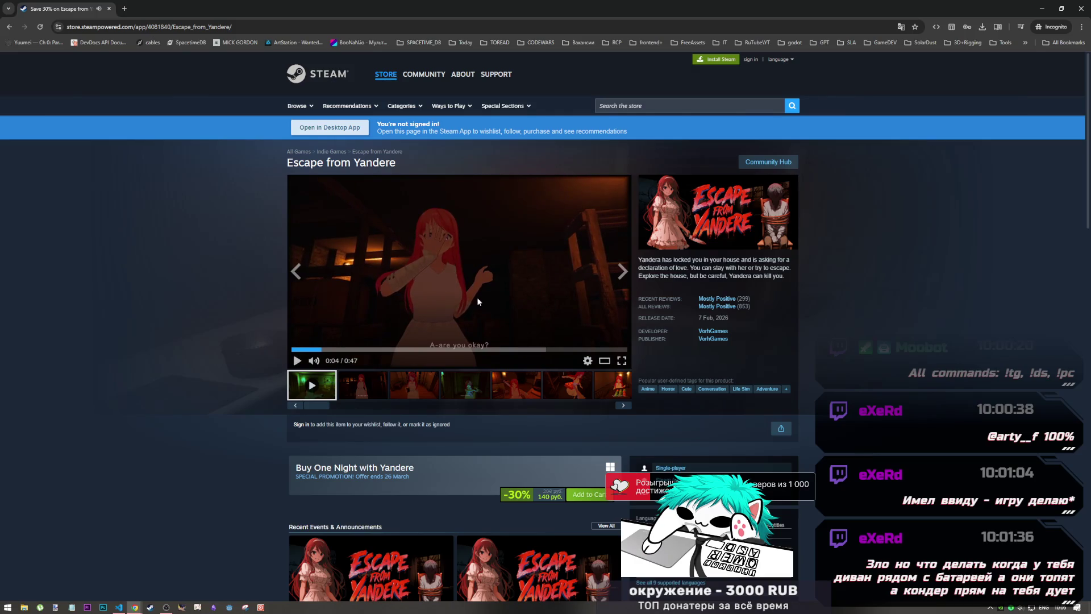
left_click(489, 313)
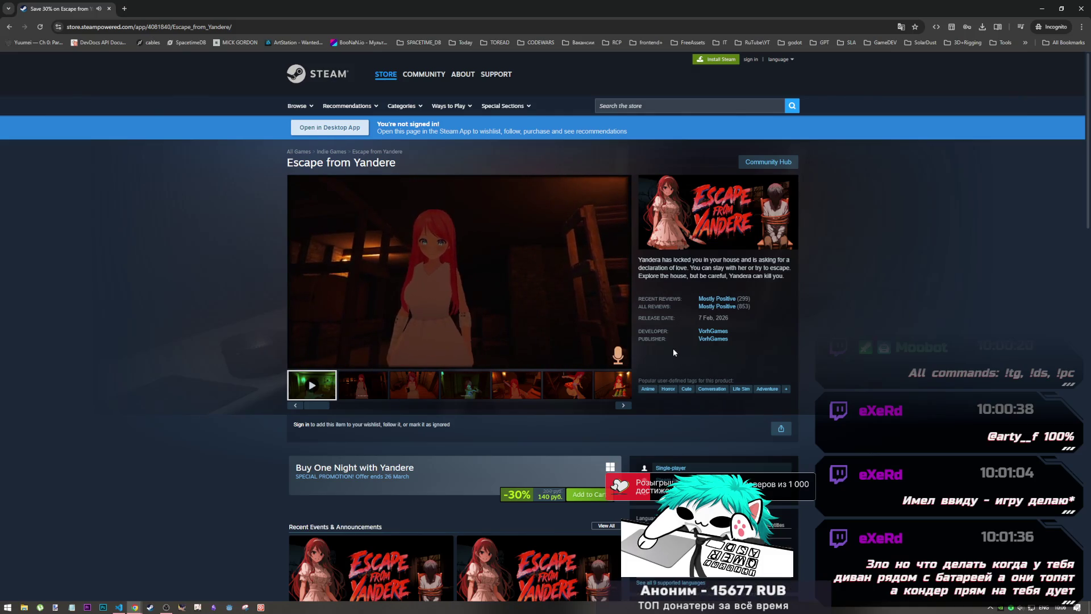
left_click(589, 316)
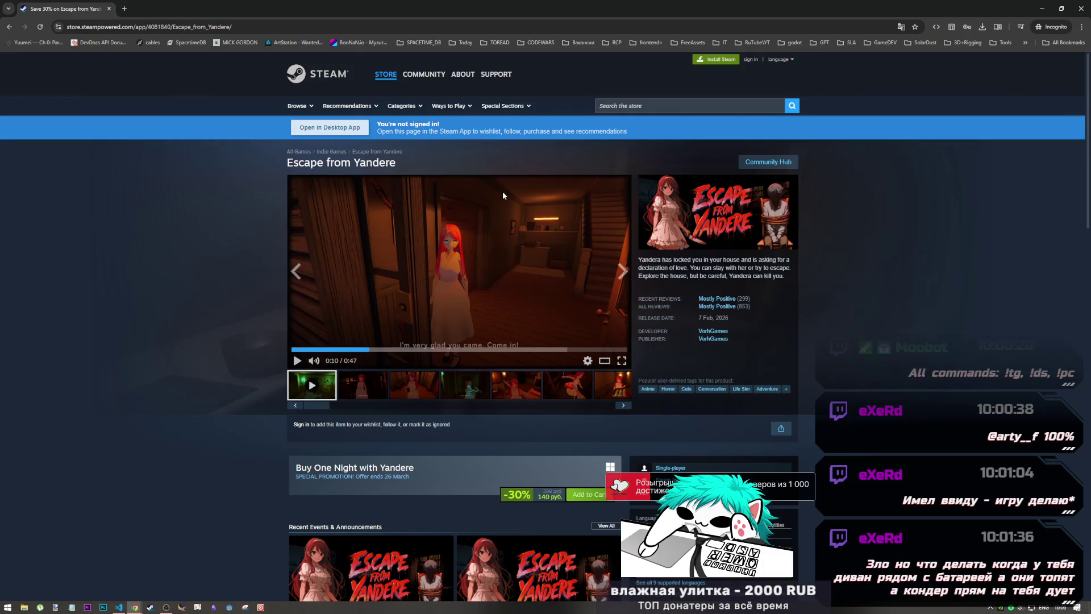
left_click(124, 9)
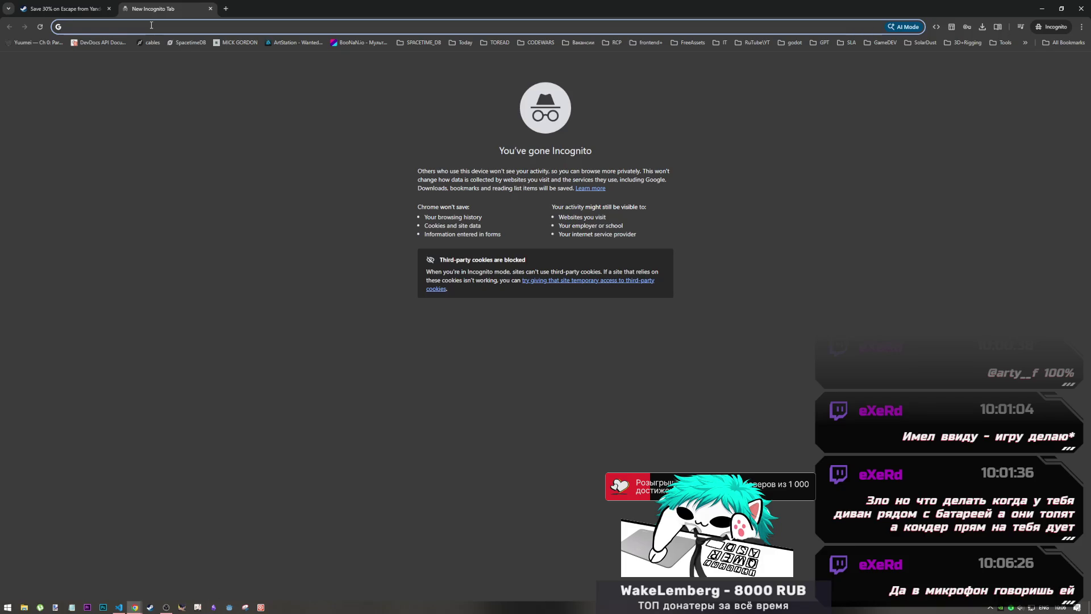
- Search Google for 'игра про то как ты идешь в гости к соседям мужчине и же'
type("buhf ghj")
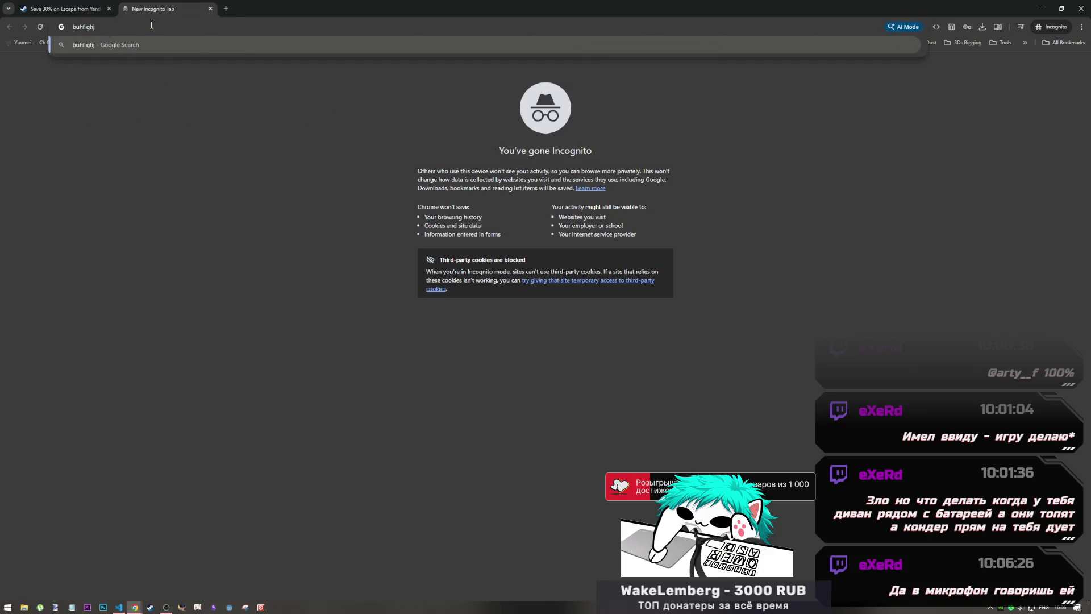
key("BackSpace")
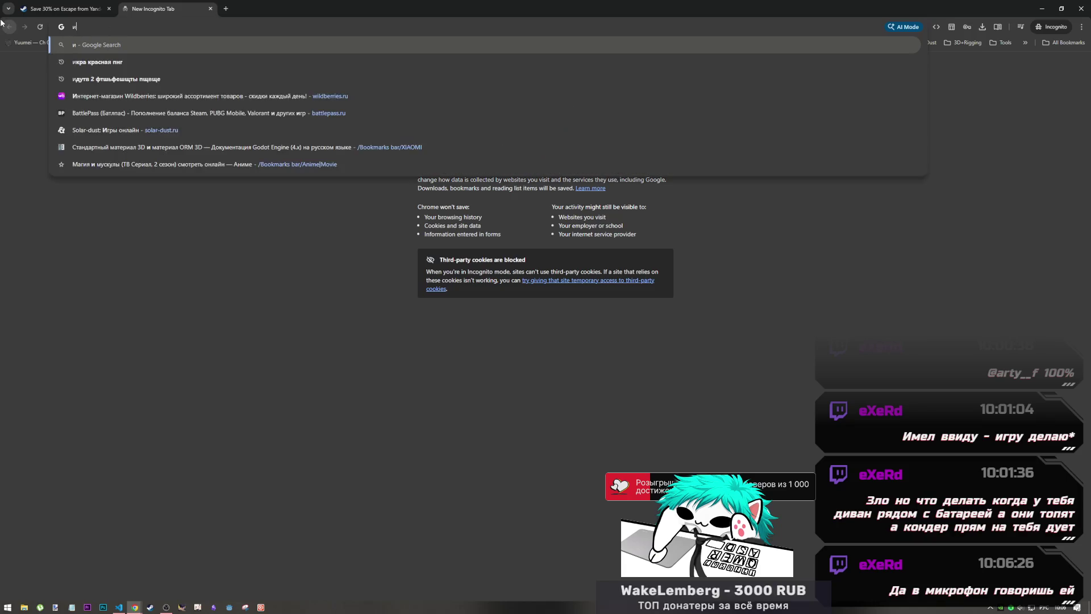
type("игра про то")
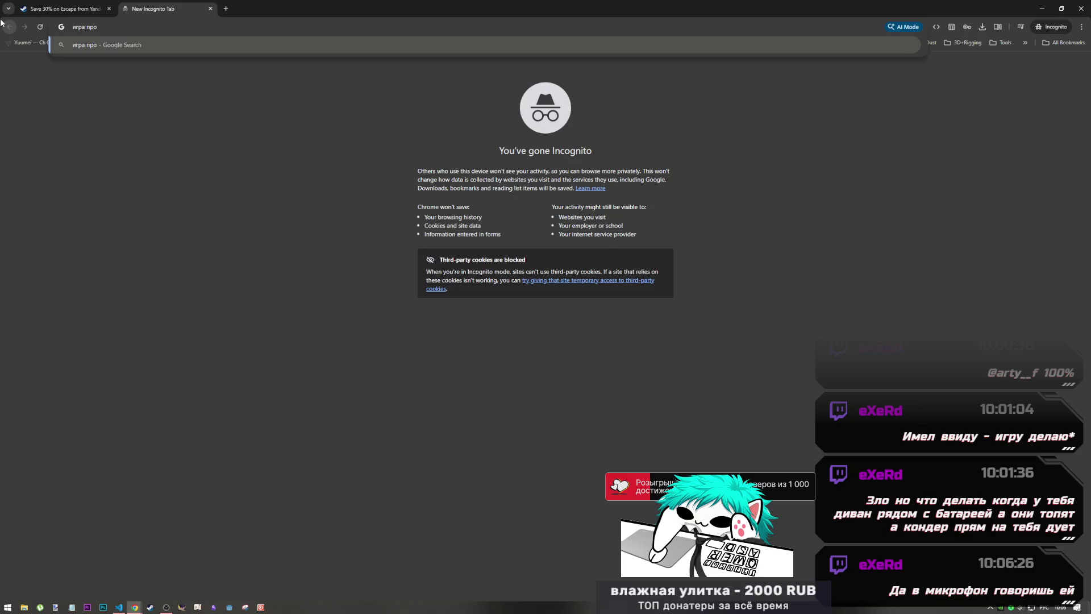
type(" как ты ид")
type("ешь в гост")
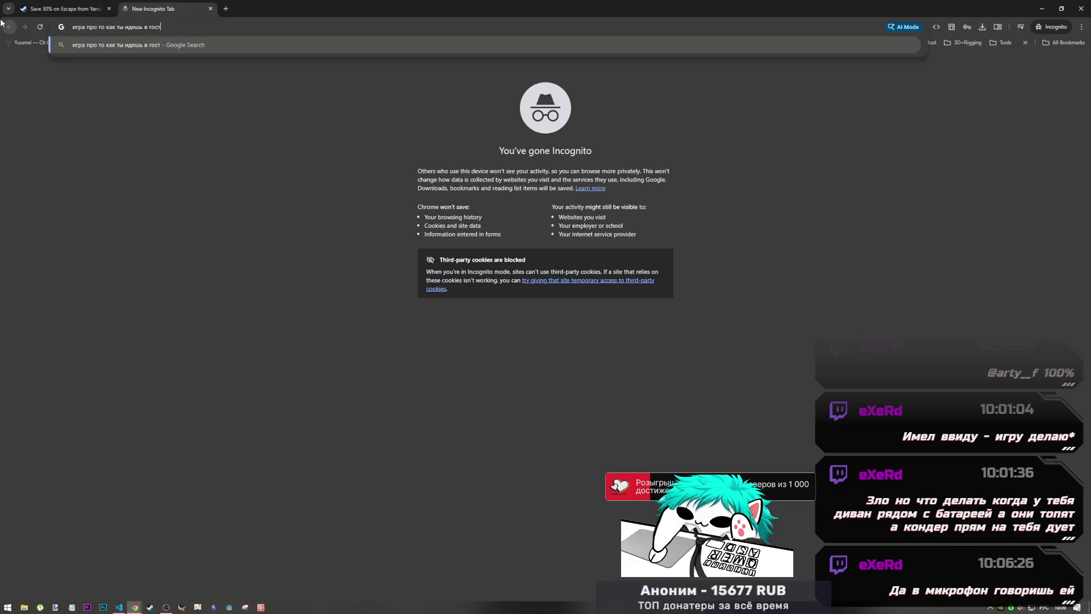
type("и к соседям мужчине ")
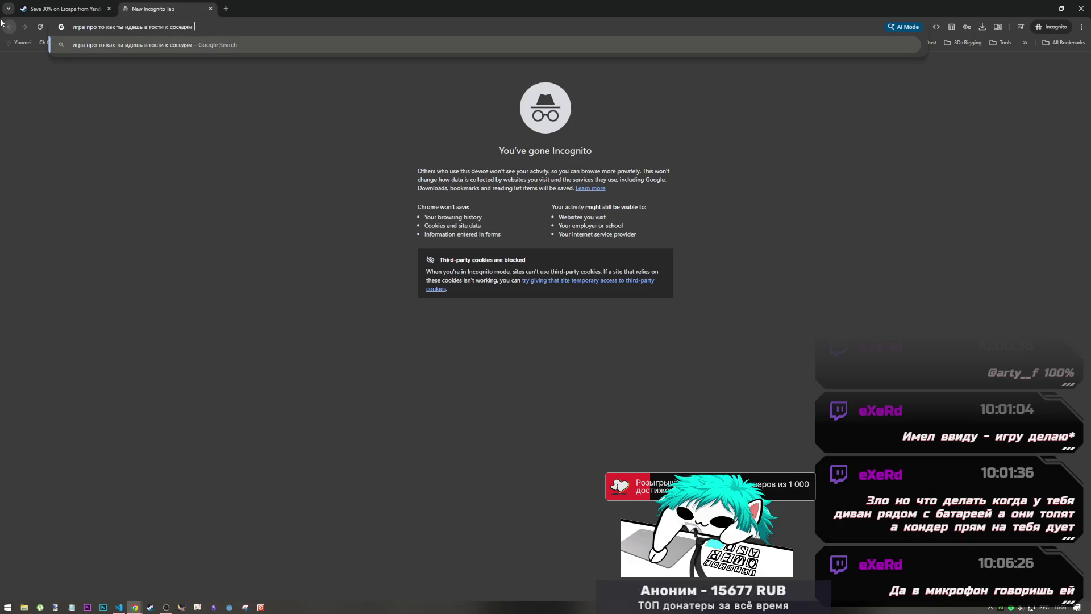
type("и ж")
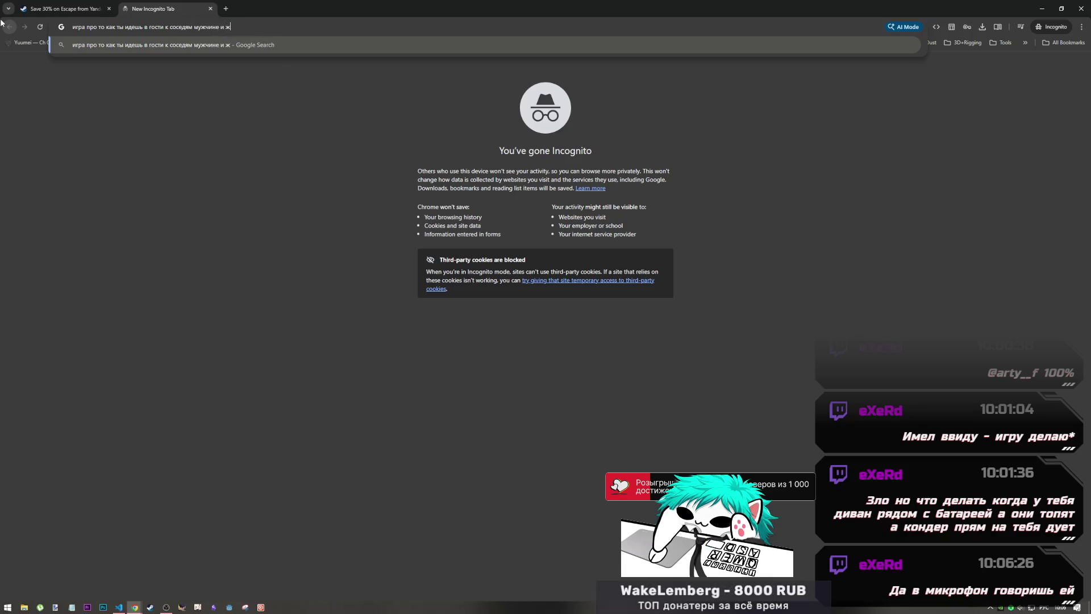
type("енщин")
key("Return")
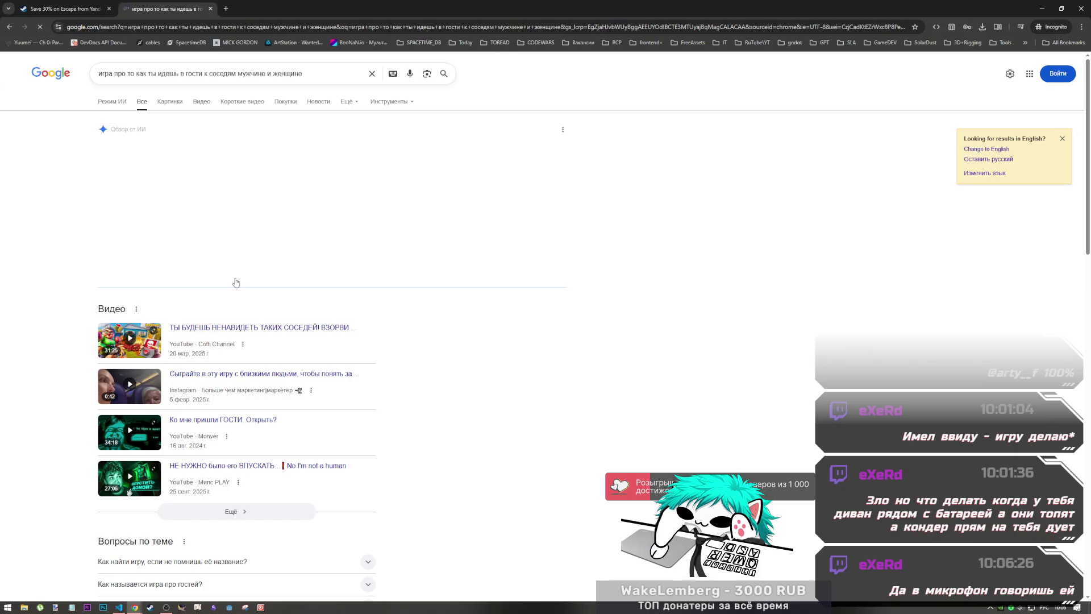
- Append 'flash' to the game query and rerun the search
left_click(315, 75)
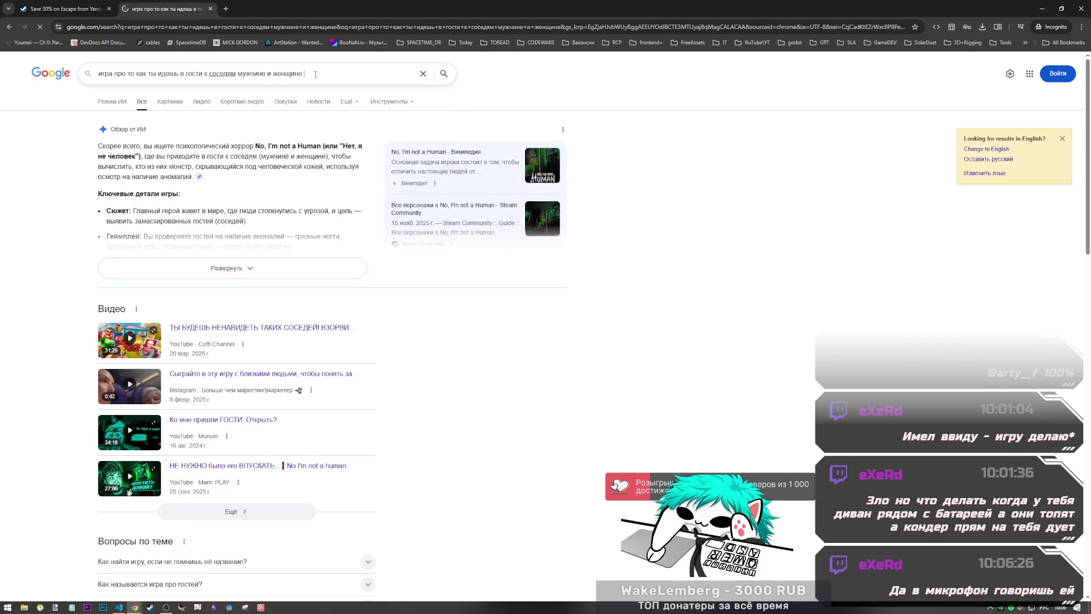
key("alt+shift")
type("flas")
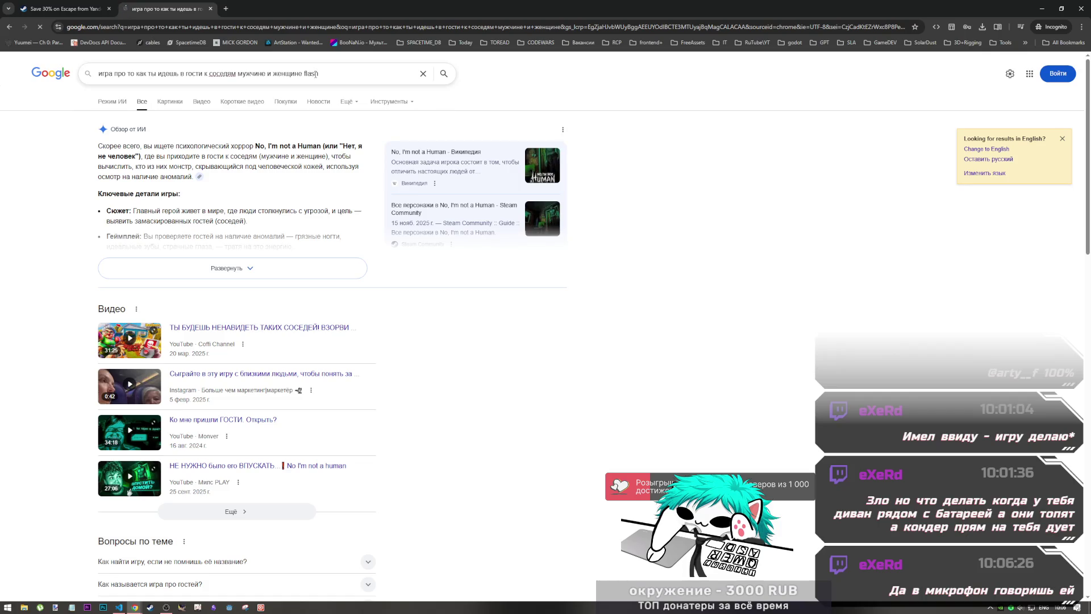
type("h")
key("Return")
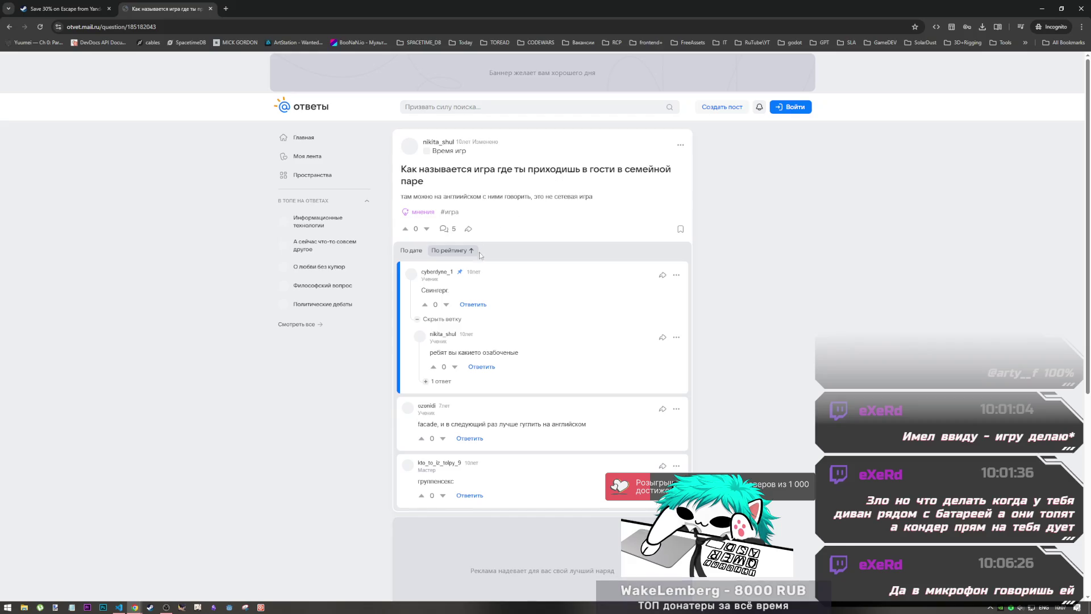
- Skim the Ответы Mail thread suggesting Façade, dismiss its ad, and go back to results
scroll(460, 352, "down", 2)
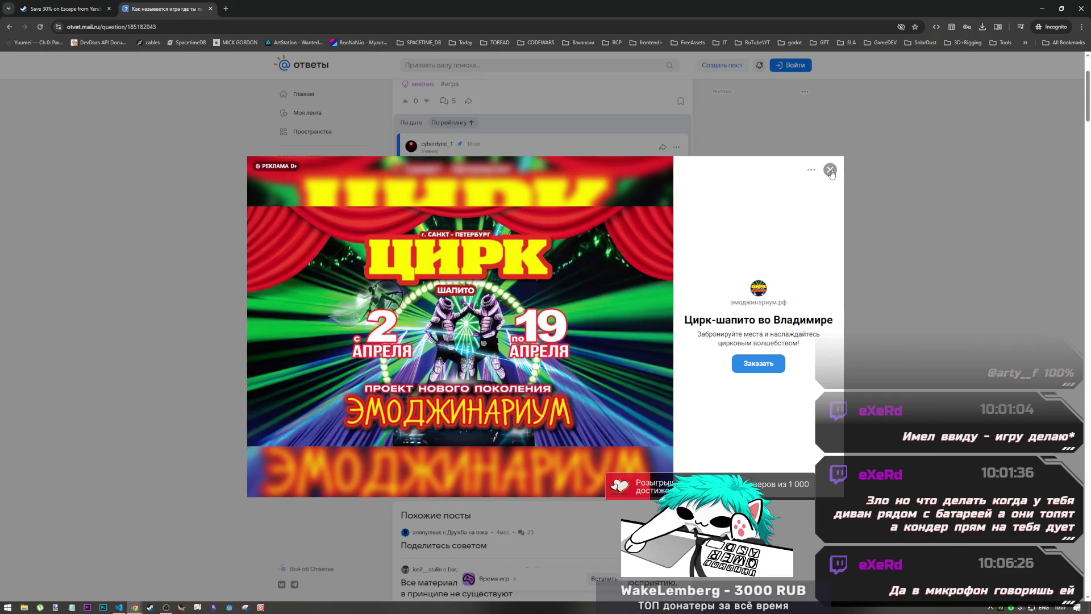
left_click(826, 174)
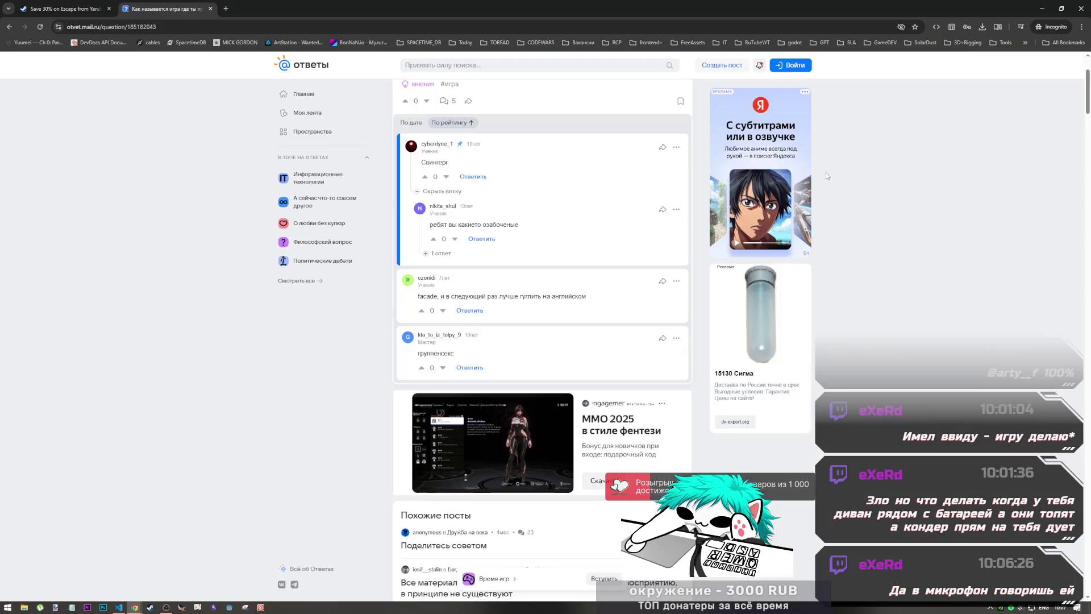
right_click(451, 358)
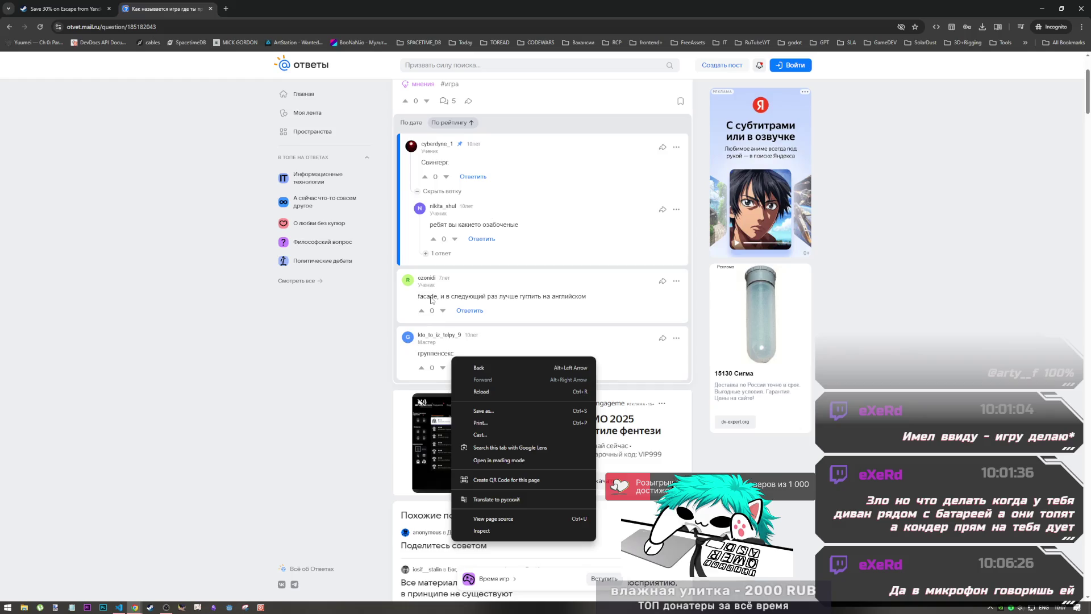
left_click(9, 27)
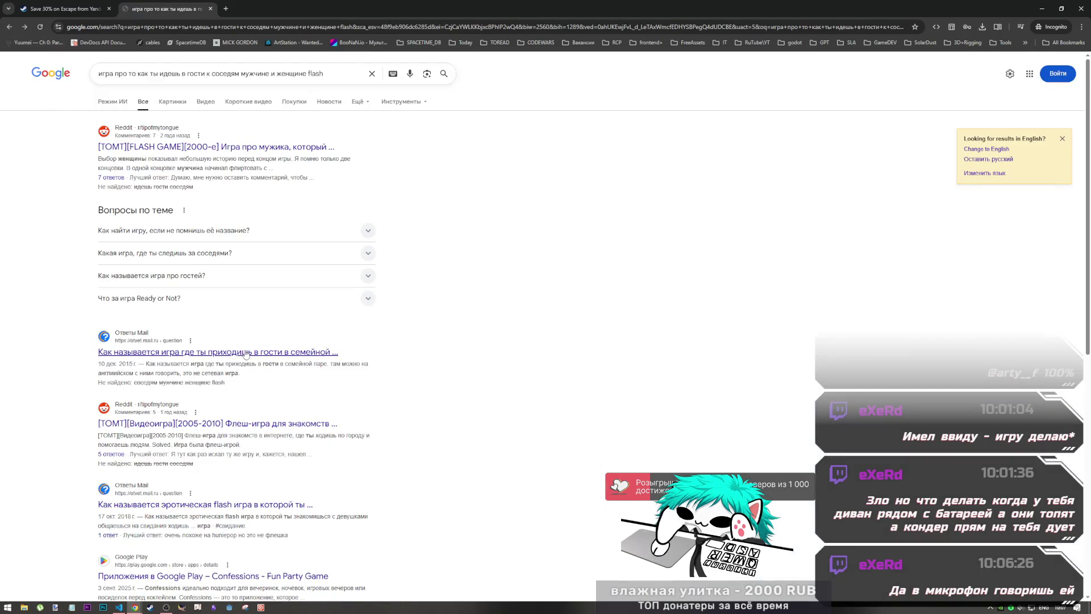
- Look through two Reddit threads, including the r/tipofmytongue one about a 2000s flash game
scroll(169, 350, "down", 1)
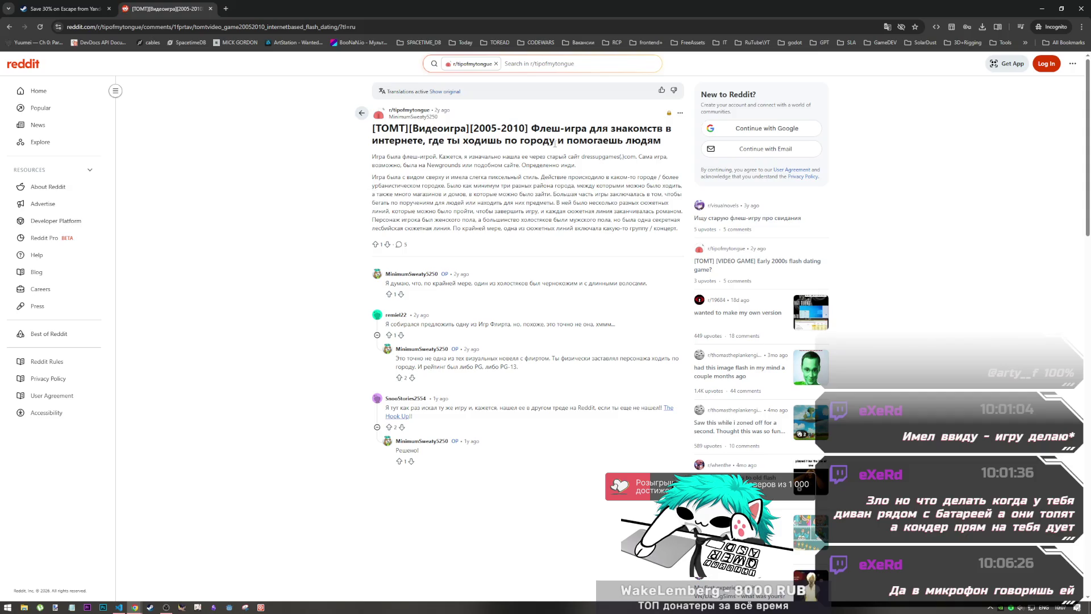
left_click(9, 27)
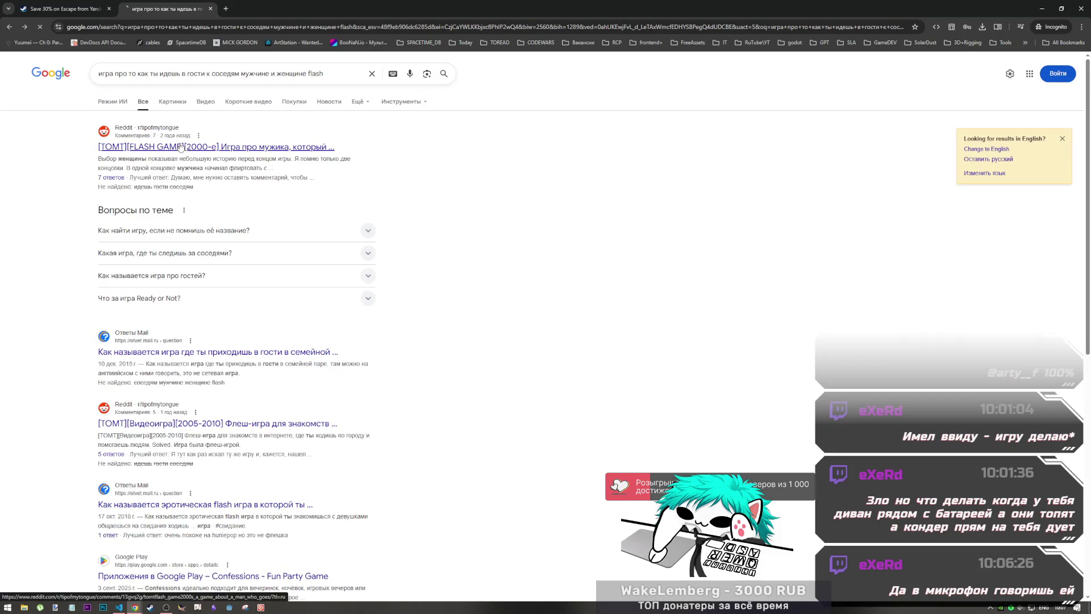
left_click(181, 146)
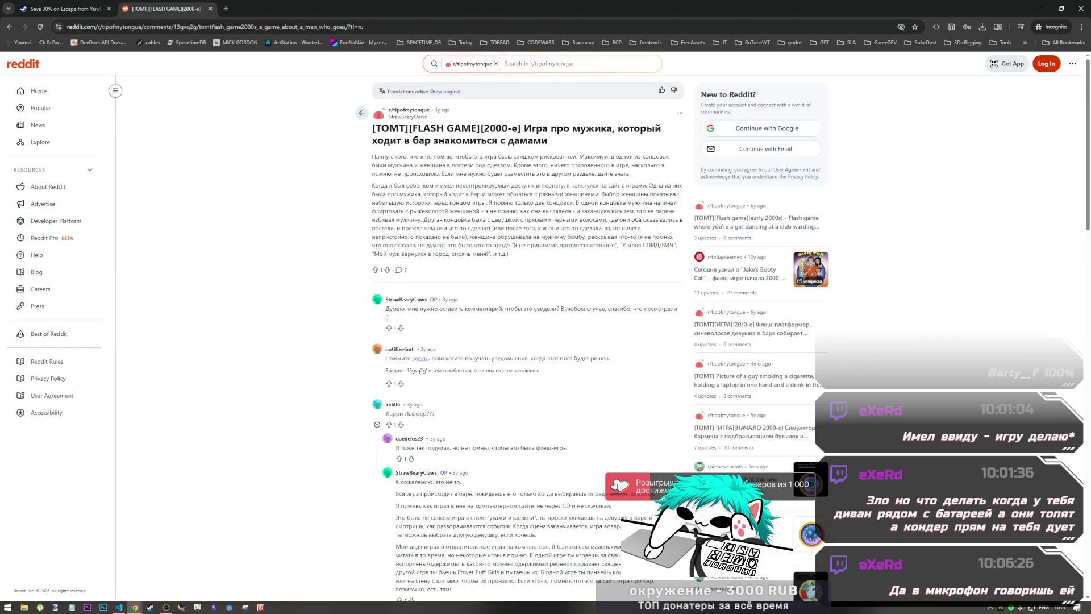
left_click(5, 26)
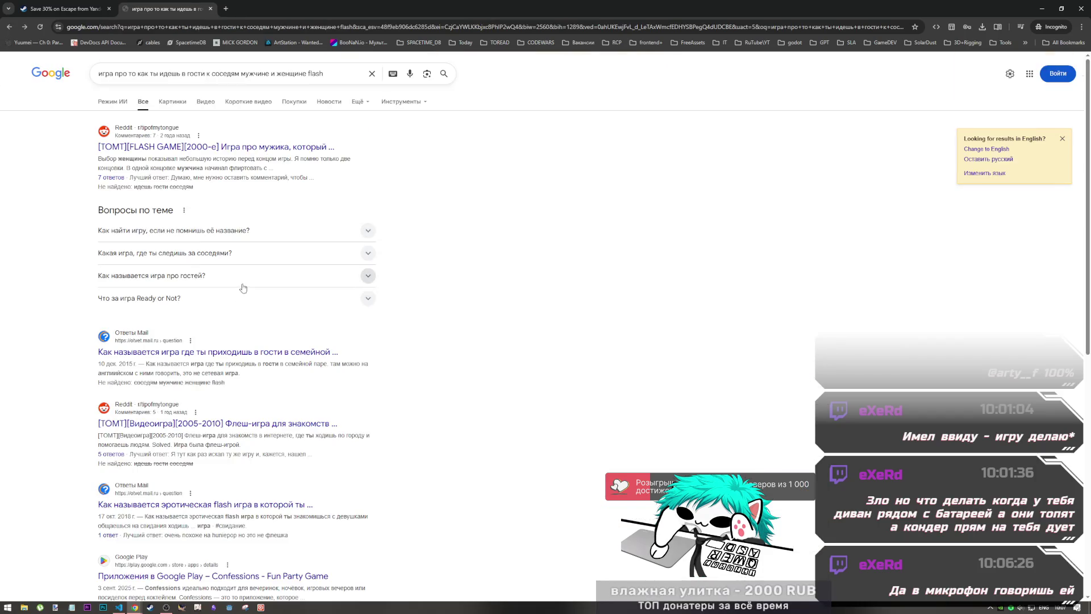
- Scan the remaining results, then show image results for the flash game query
scroll(245, 284, "down", 10)
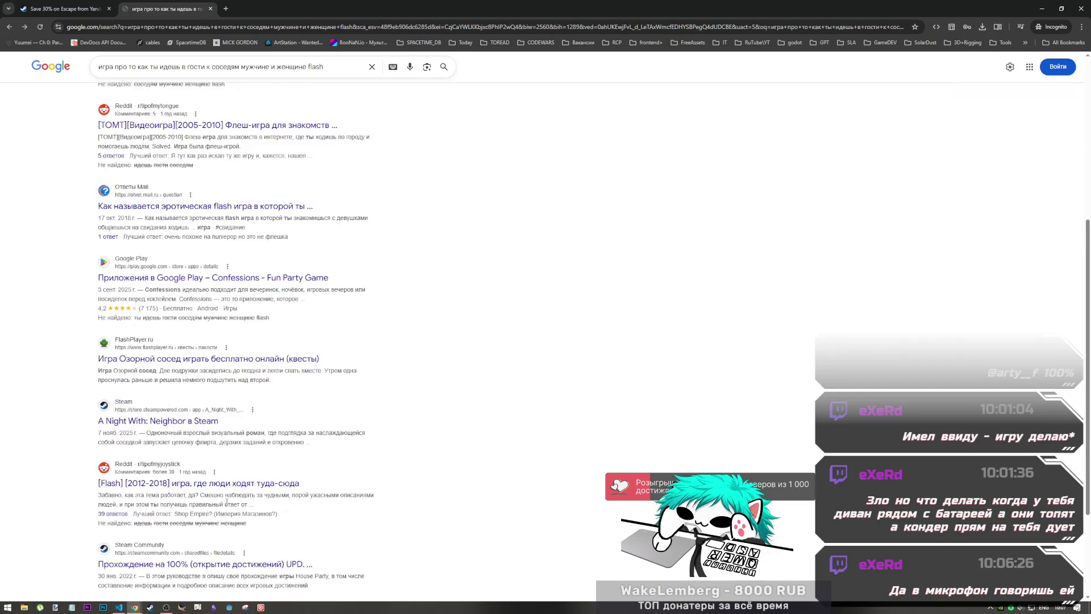
scroll(227, 502, "up", 5)
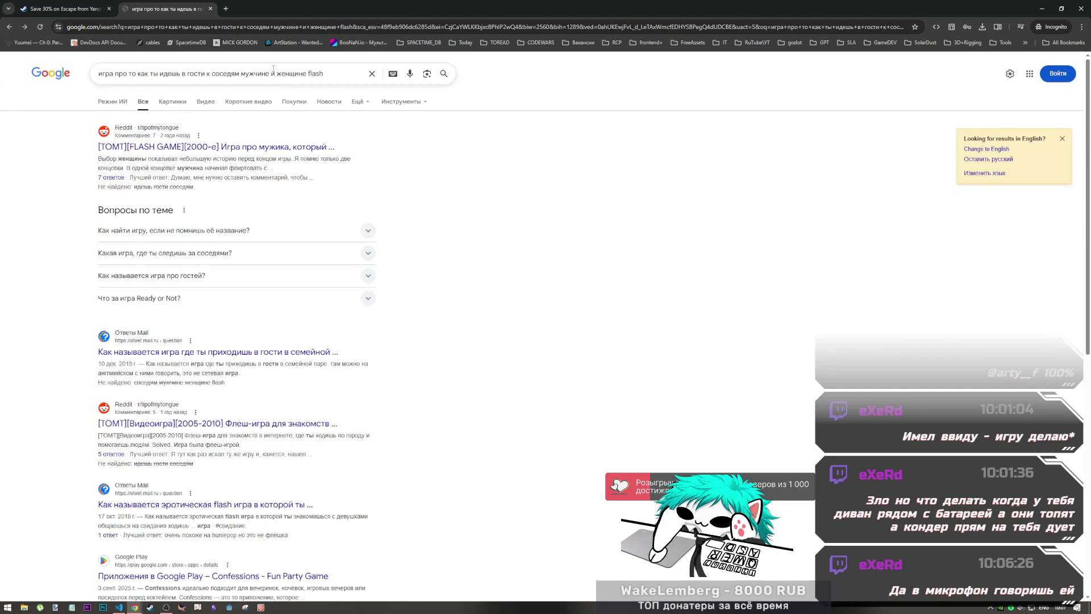
left_click(178, 108)
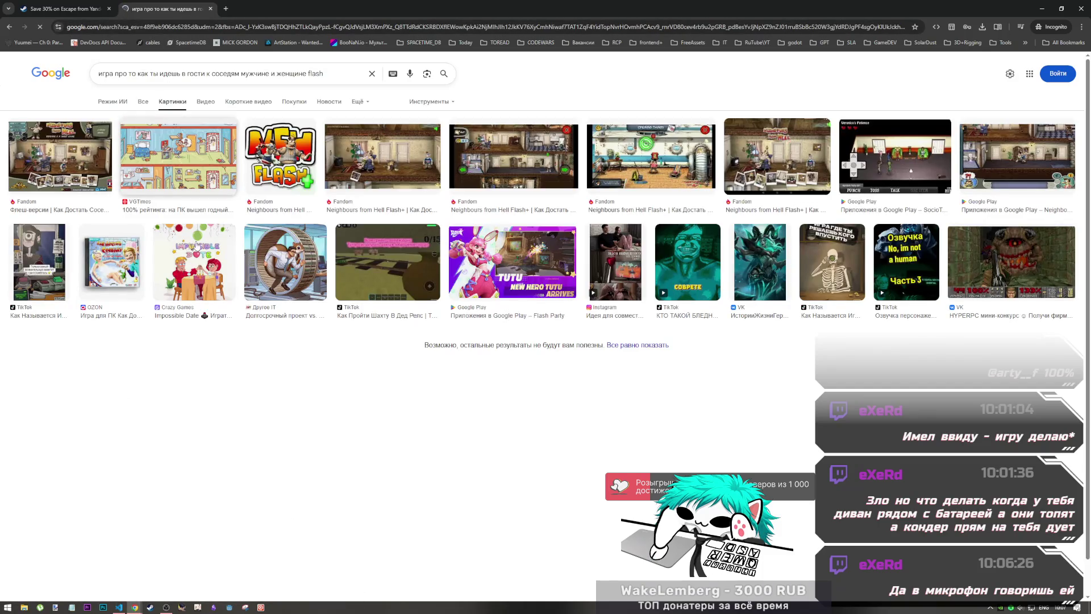
- Remove 'соседям' from the query, rerun it, view its images, and close the search tab
left_click(15, 32)
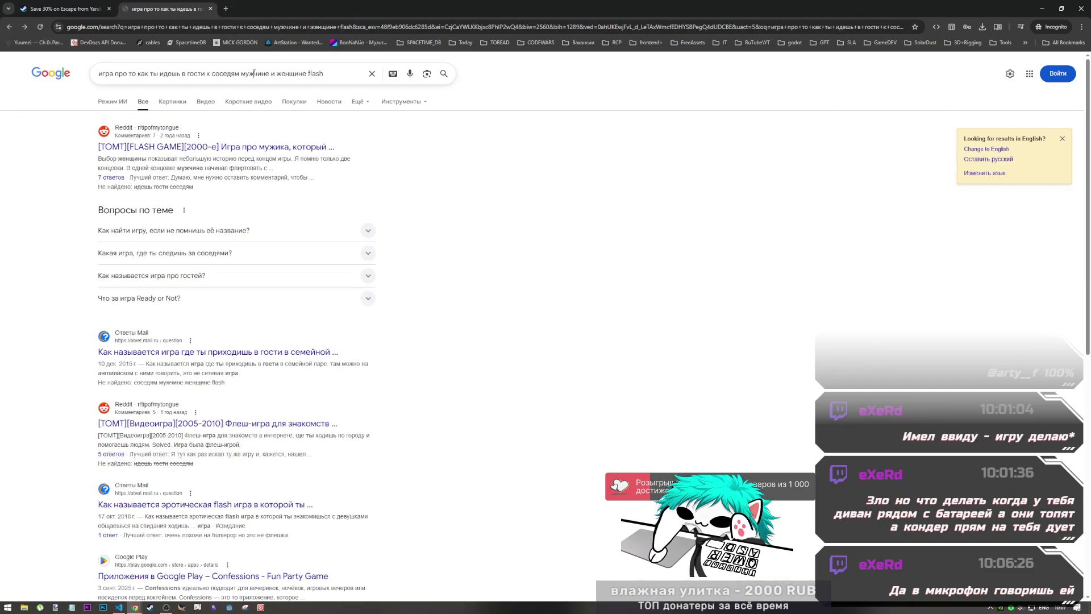
left_click_drag(307, 73, 302, 74)
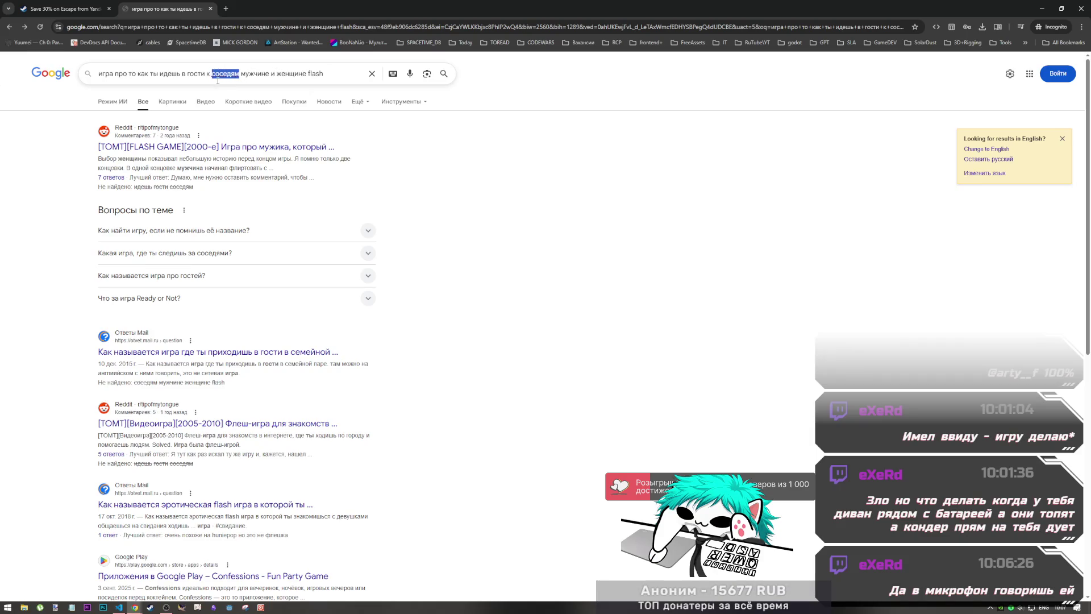
key("BackSpace")
key("BackSpace")
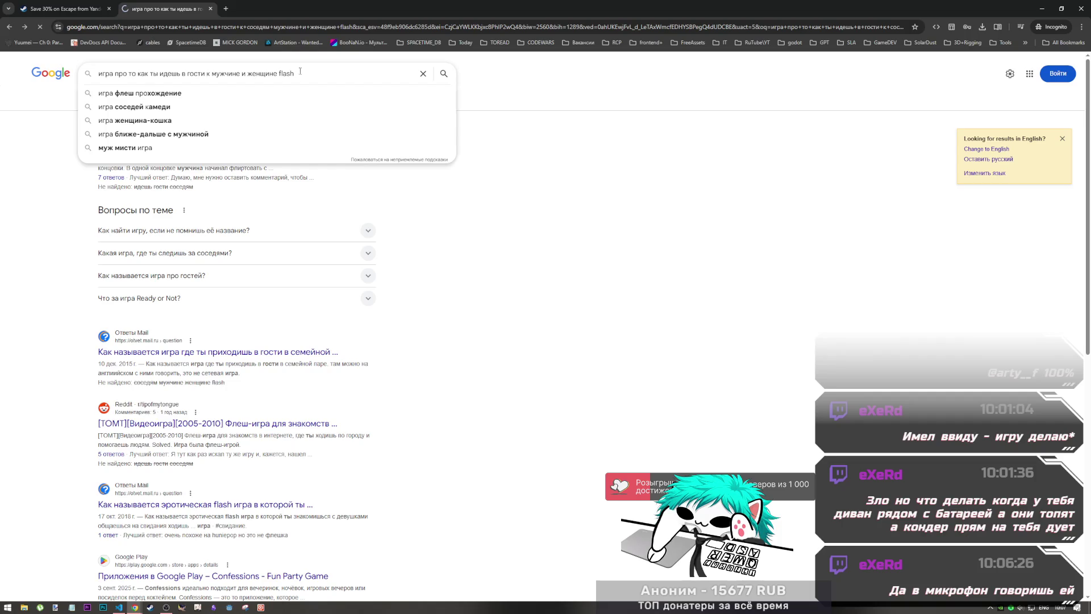
key("Return")
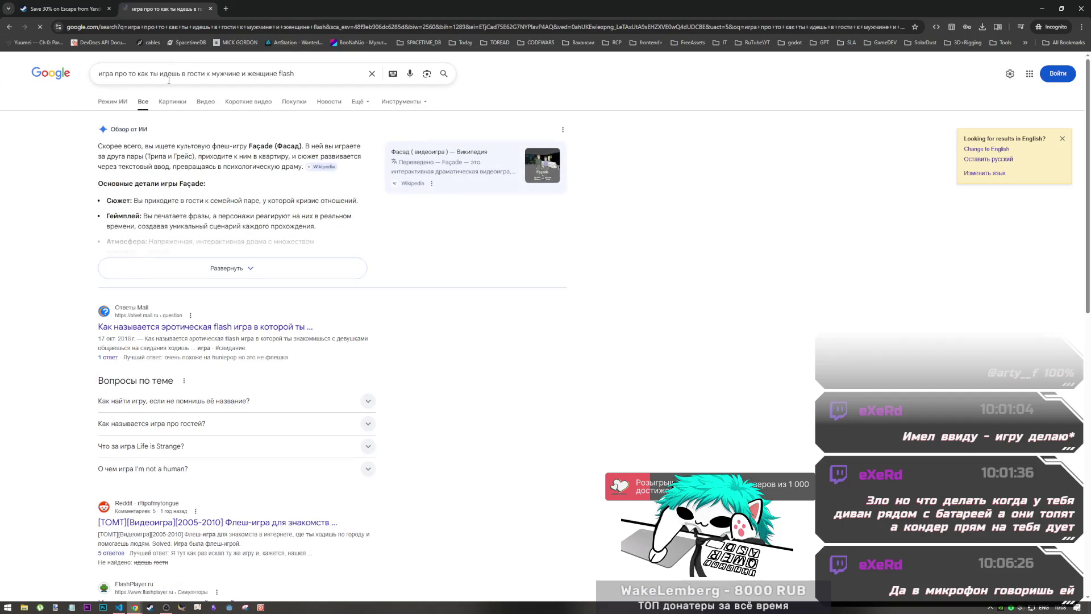
left_click(170, 101)
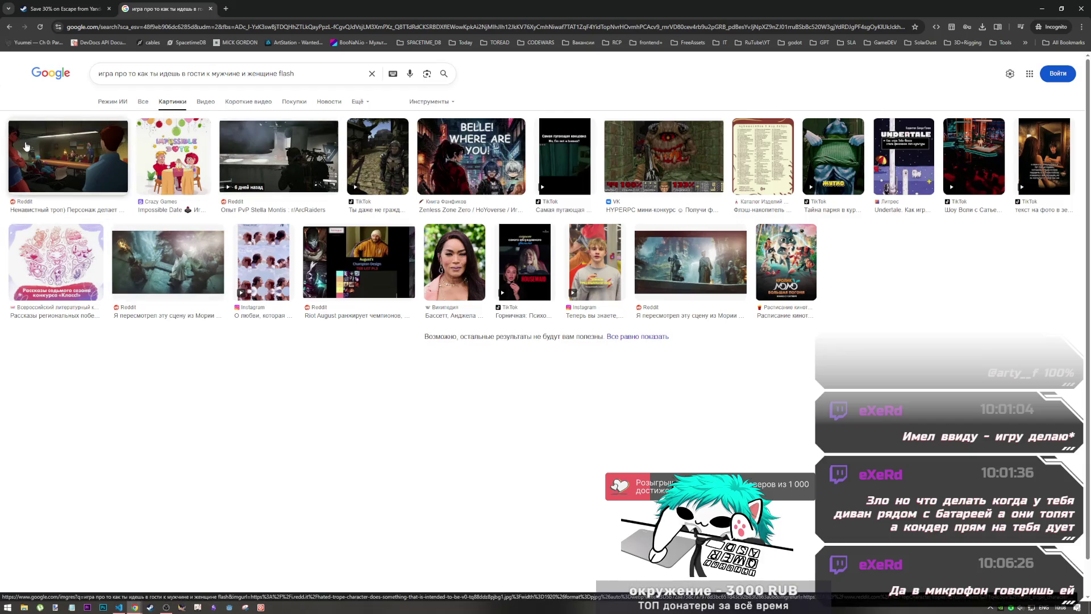
middle_click(186, 4)
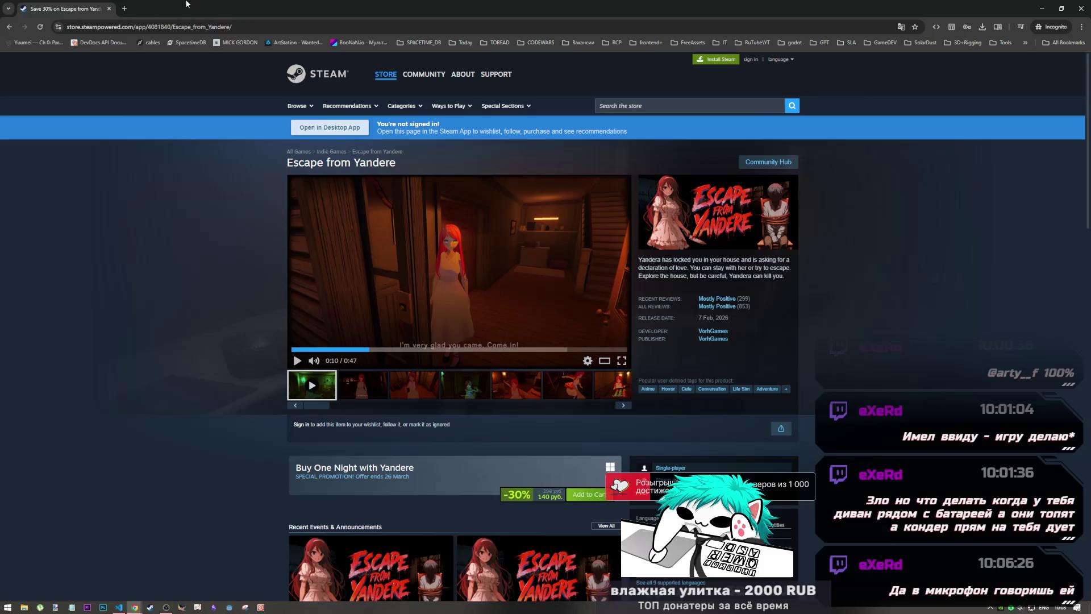